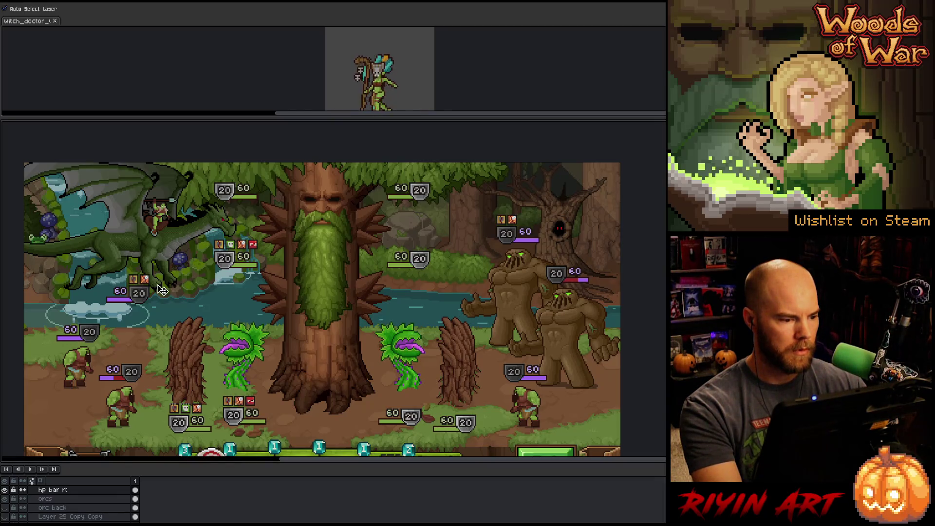
Step: Select the health-bar layer's left HP stack and move it beside the tree trunk's left side
click(227, 266)
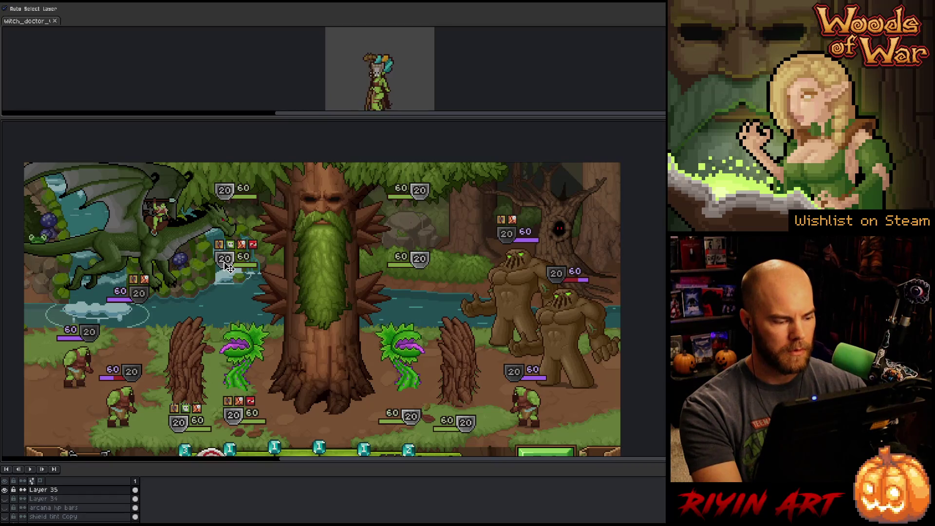
key(m)
drag(197, 182, 271, 310)
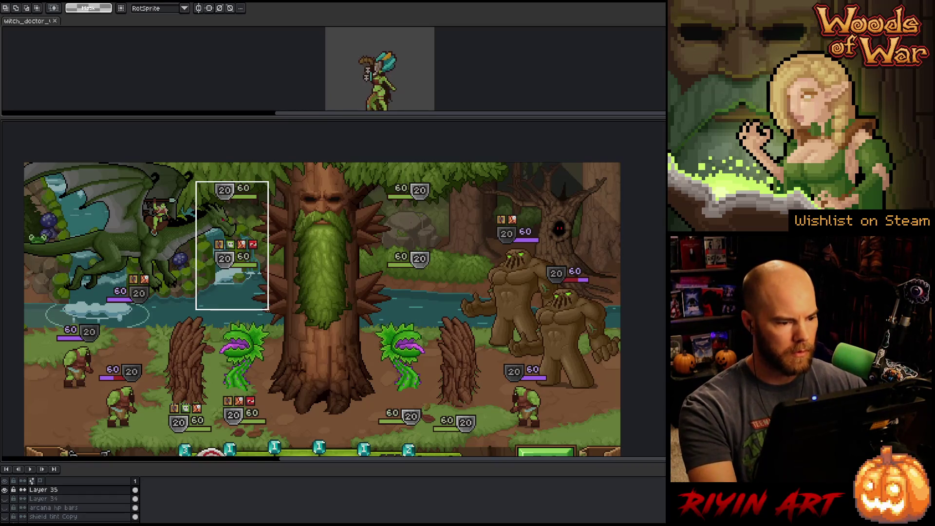
mouse_move(225, 262)
mouse_down()
mouse_move(305, 258)
mouse_move(305, 302)
mouse_move(283, 342)
mouse_move(284, 330)
mouse_move(263, 330)
mouse_move(259, 317)
mouse_move(272, 319)
mouse_move(245, 310)
mouse_move(253, 243)
mouse_move(262, 269)
mouse_up()
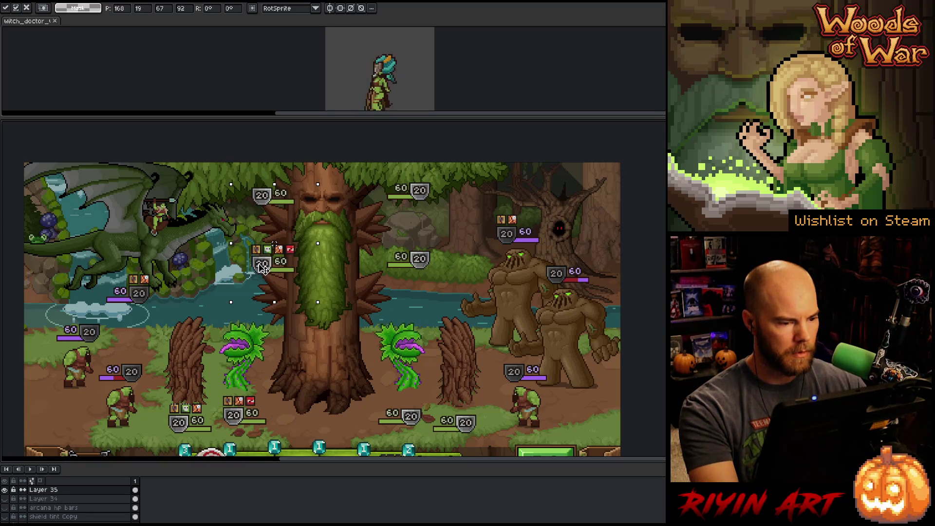
drag(262, 270, 257, 270)
Step: Select the health bars overlapping the tree, move them beside its right side, and commit
mouse_move(370, 168)
mouse_down()
mouse_move(461, 276)
mouse_move(328, 278)
mouse_up()
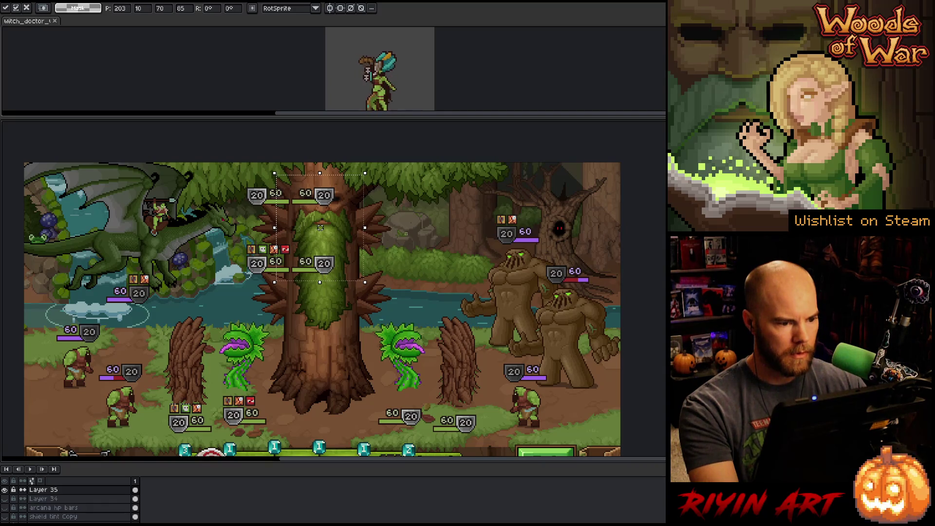
mouse_move(393, 161)
mouse_down()
mouse_move(307, 327)
mouse_move(291, 325)
mouse_up()
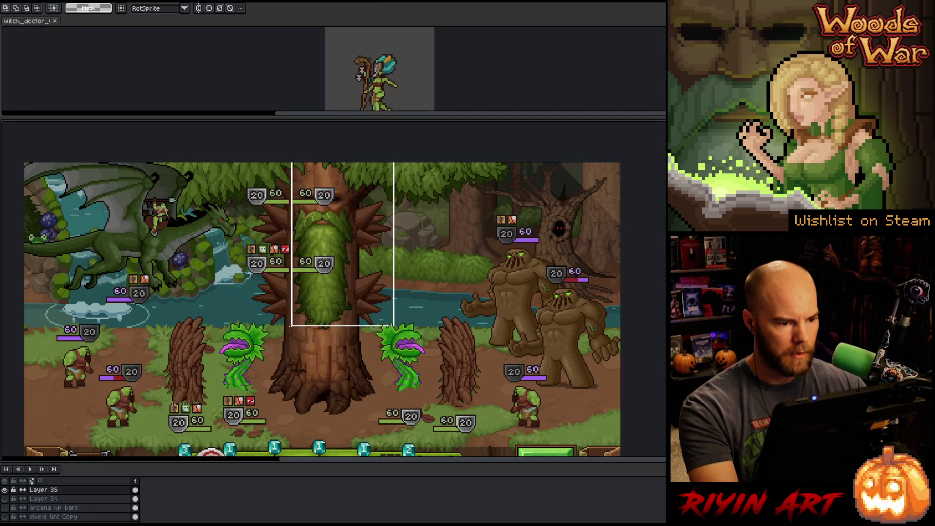
drag(331, 202, 392, 208)
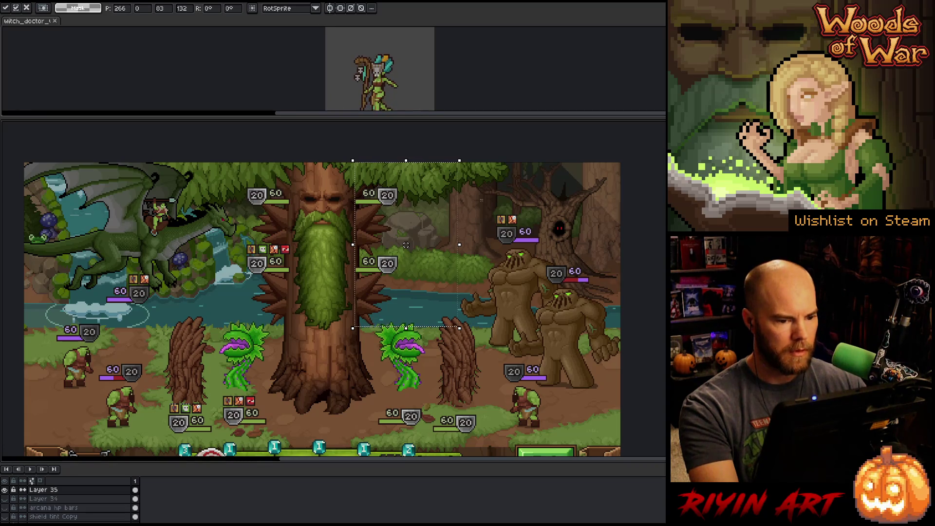
key(ctrl+d)
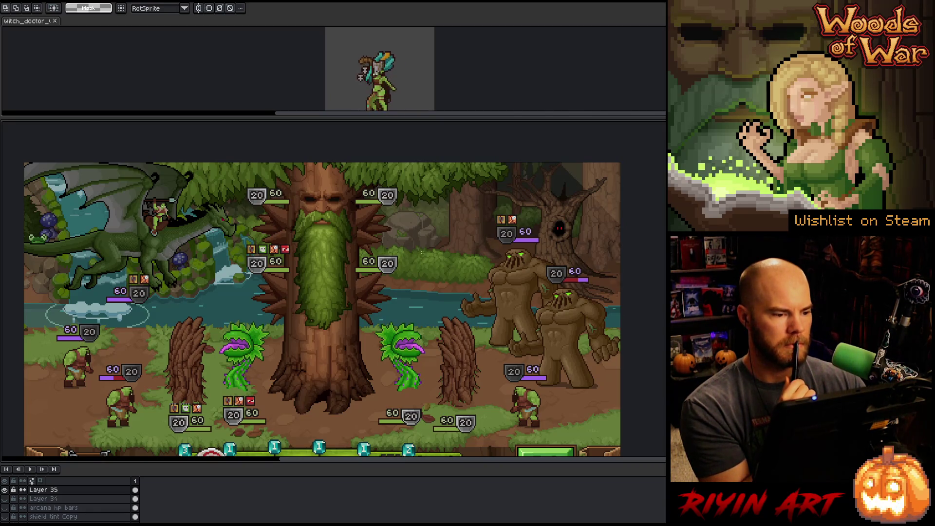
Step: Marquee the dragon rider's health bar and reposition it right beside the dragon
key(v)
click(140, 298)
key(m)
mouse_move(76, 252)
mouse_down()
mouse_move(178, 320)
mouse_move(234, 246)
mouse_move(220, 265)
mouse_up()
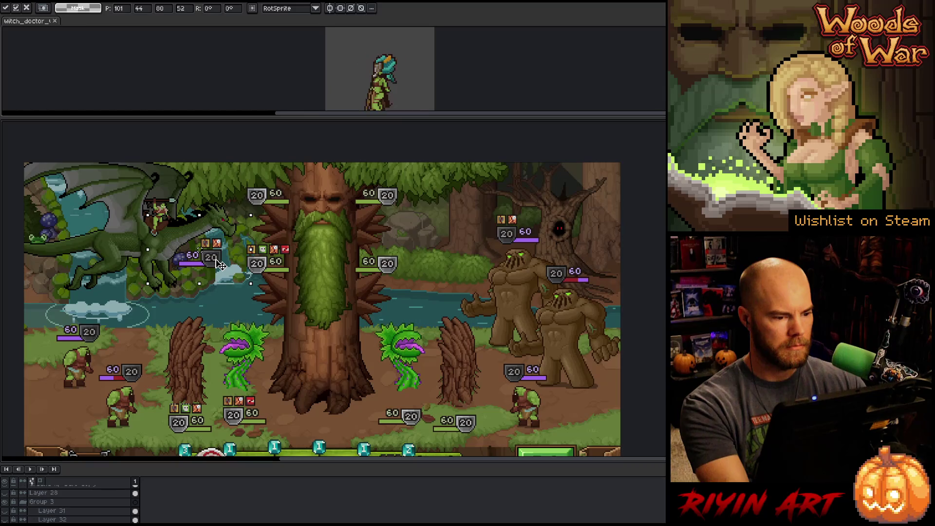
key(Return)
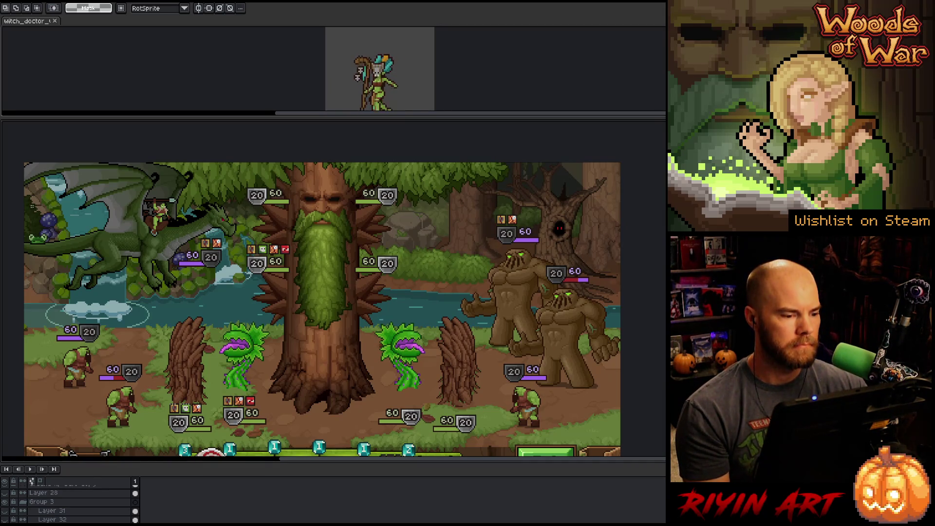
mouse_move(157, 227)
mouse_down()
mouse_move(238, 281)
mouse_move(134, 276)
mouse_move(205, 270)
mouse_up()
key(Return)
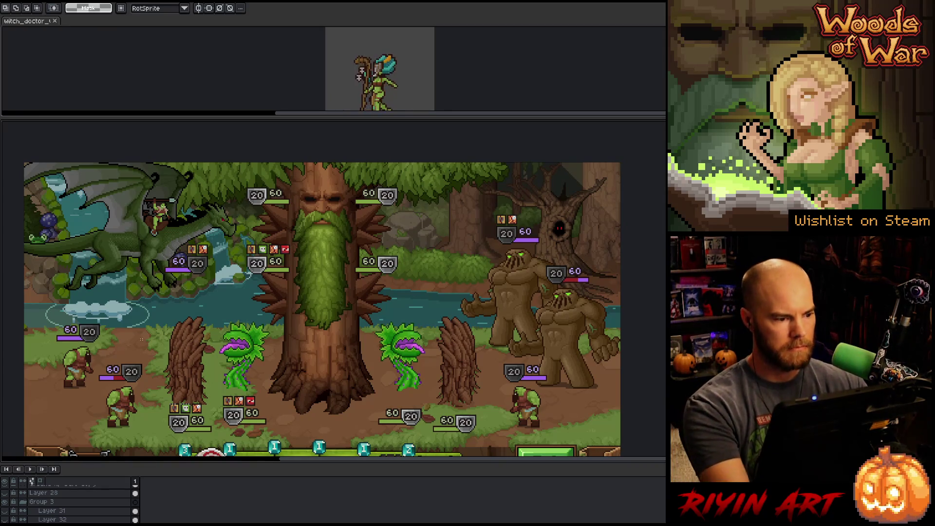
Step: Shift the dragon and the units' health bars further left
key(v)
drag(134, 250, 132, 251)
drag(202, 267, 180, 268)
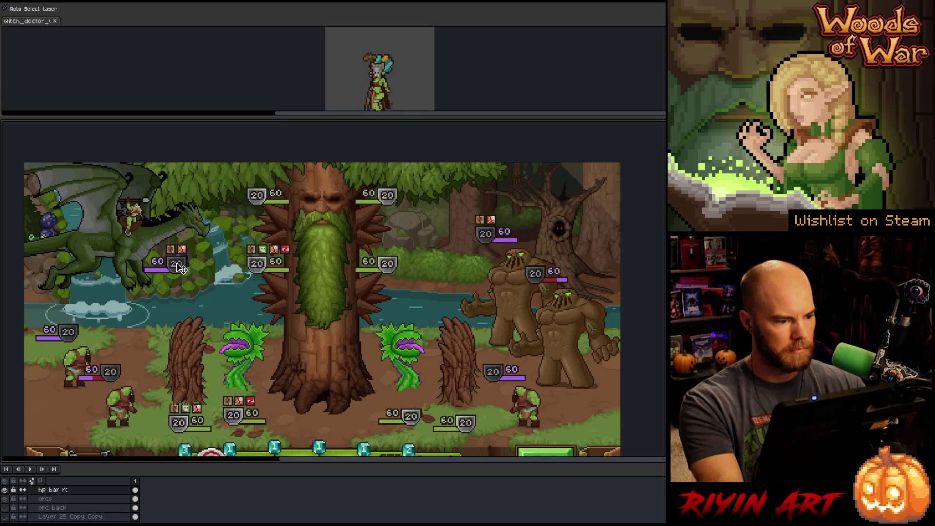
Step: Undo the units' health-bar move and shift the tree's left health bars toward the trunk
key(ctrl+z)
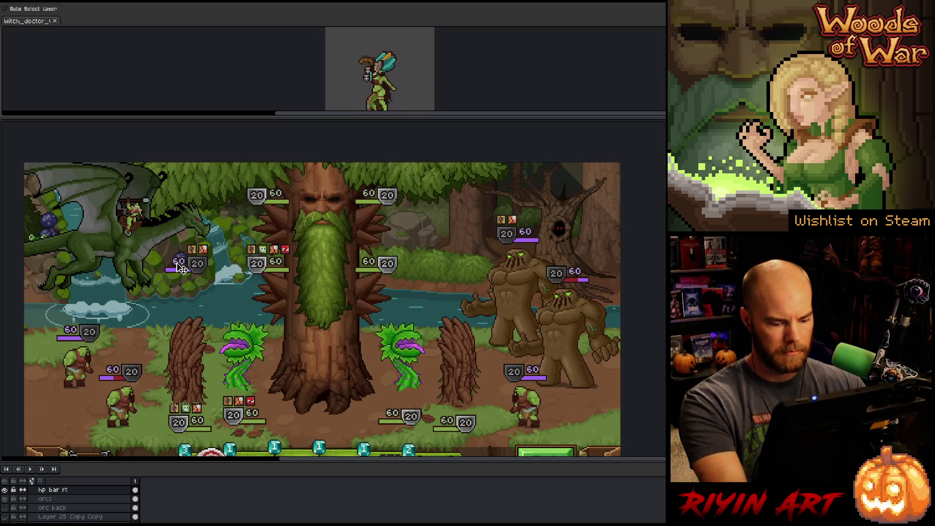
key(m)
mouse_move(116, 234)
mouse_down()
mouse_move(215, 283)
mouse_move(182, 267)
mouse_up()
mouse_move(211, 166)
mouse_down()
mouse_move(292, 272)
mouse_move(334, 305)
mouse_move(314, 298)
mouse_up()
click(263, 233)
drag(263, 233, 283, 233)
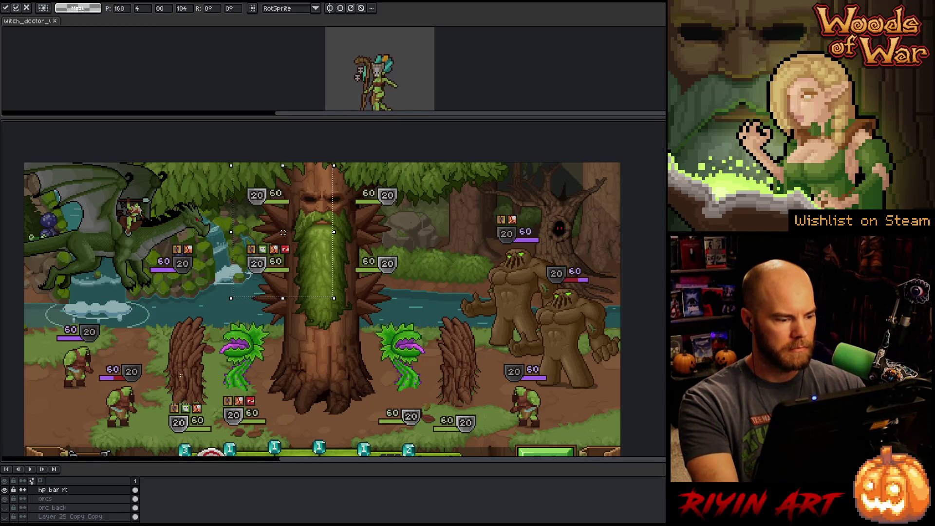
key(Return)
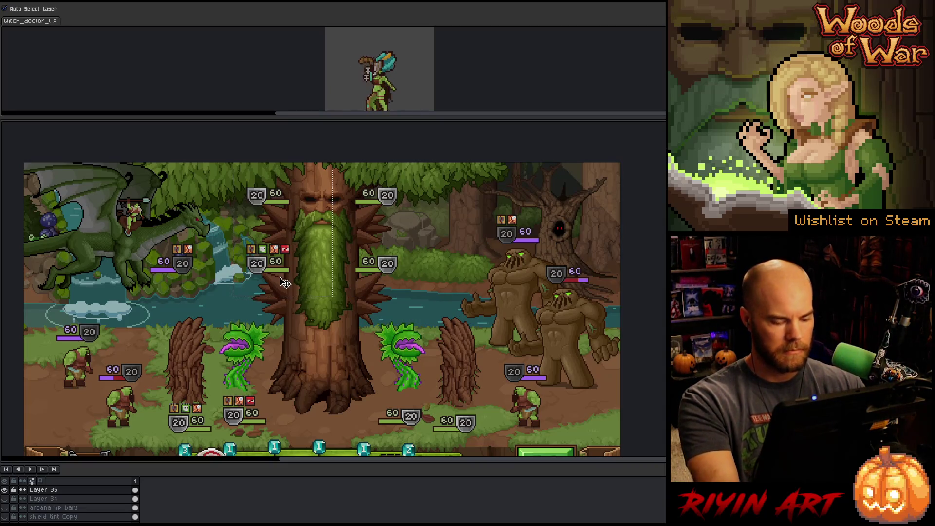
Step: Fine-tune the tree's left health bars with arrow-key nudges and commit their position
key(Left)
key(Left)
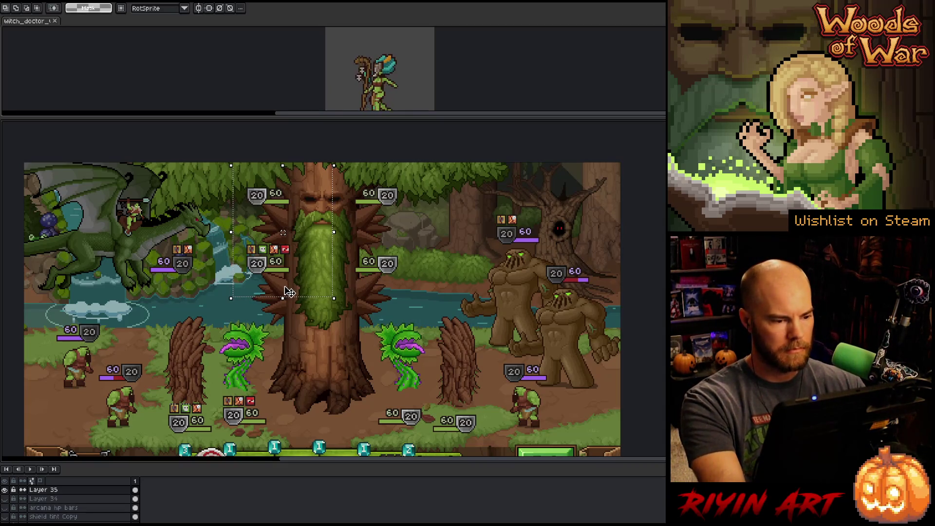
key(Left)
key(Left)
key(Left)
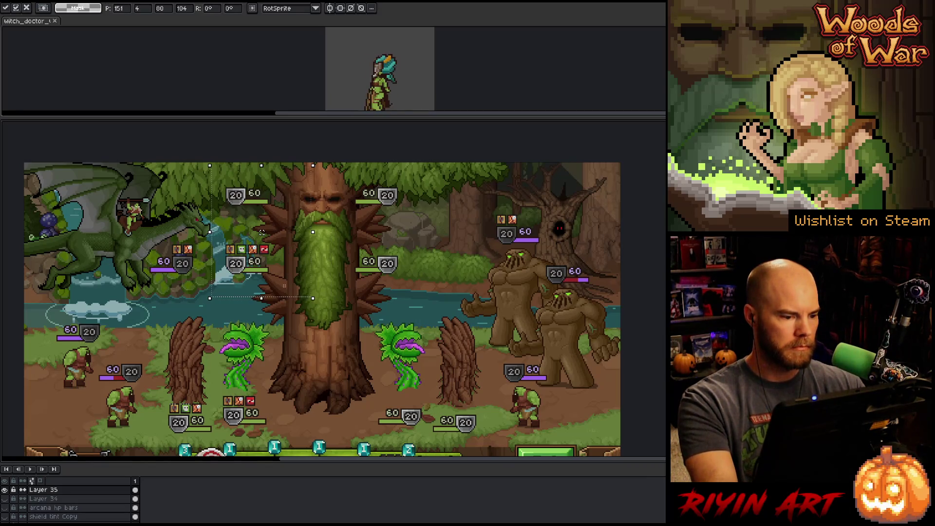
key(Up)
key(Up)
key(Up)
key(Down)
key(Down)
key(Down)
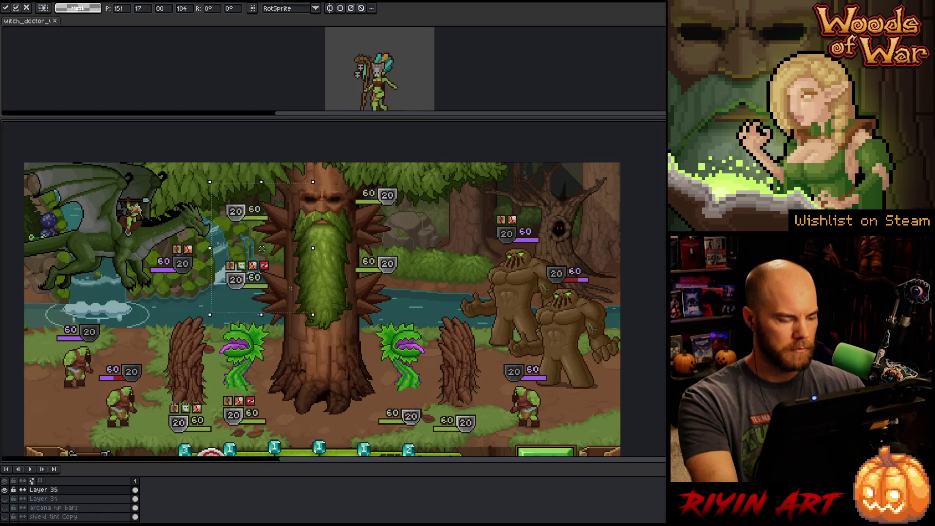
key(Up)
key(Up)
key(Up)
key(Left)
key(Left)
key(Left)
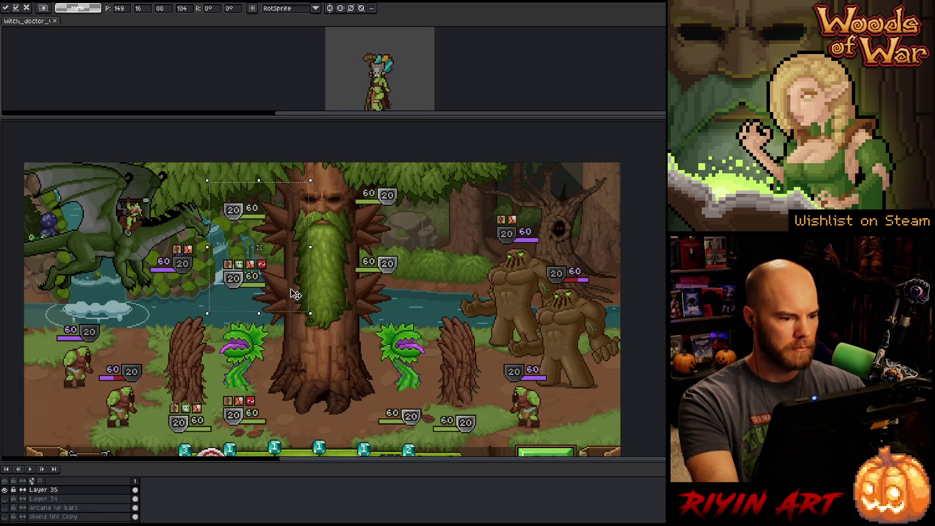
key(Up)
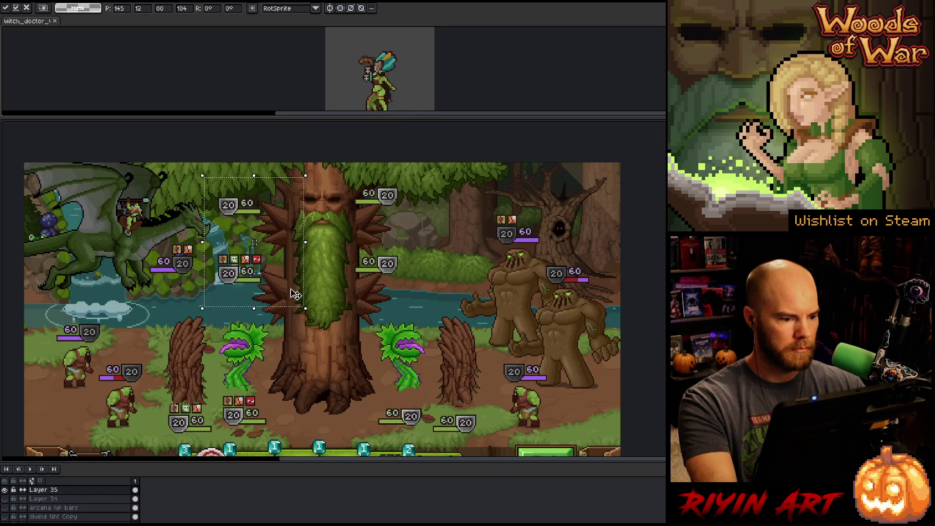
key(Right)
key(Left)
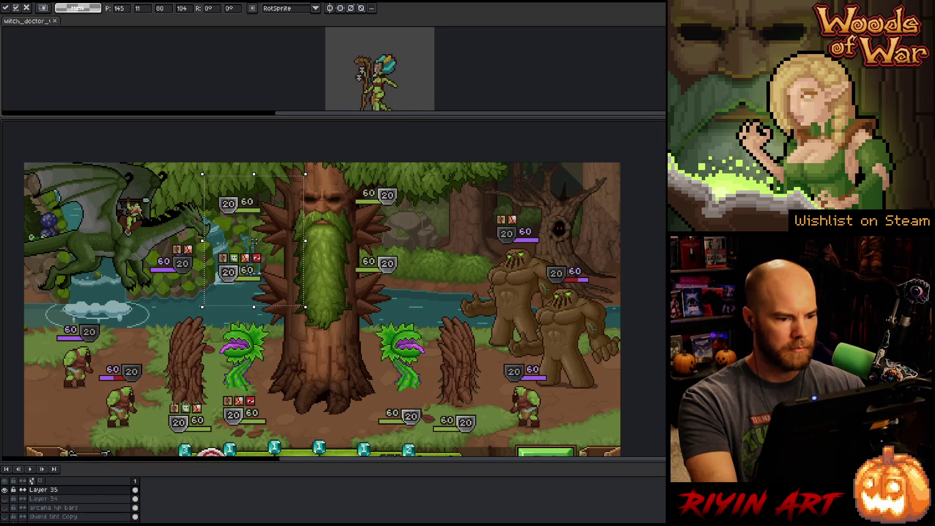
key(Return)
Step: Move the tree's right 60/20 health bars farther right, clear of the trunk's spikes
drag(456, 166, 320, 293)
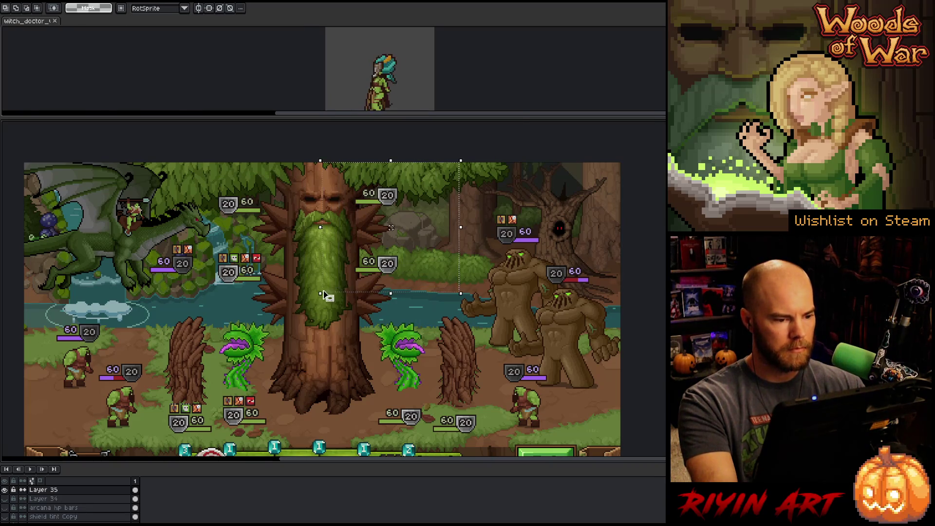
drag(396, 272, 425, 282)
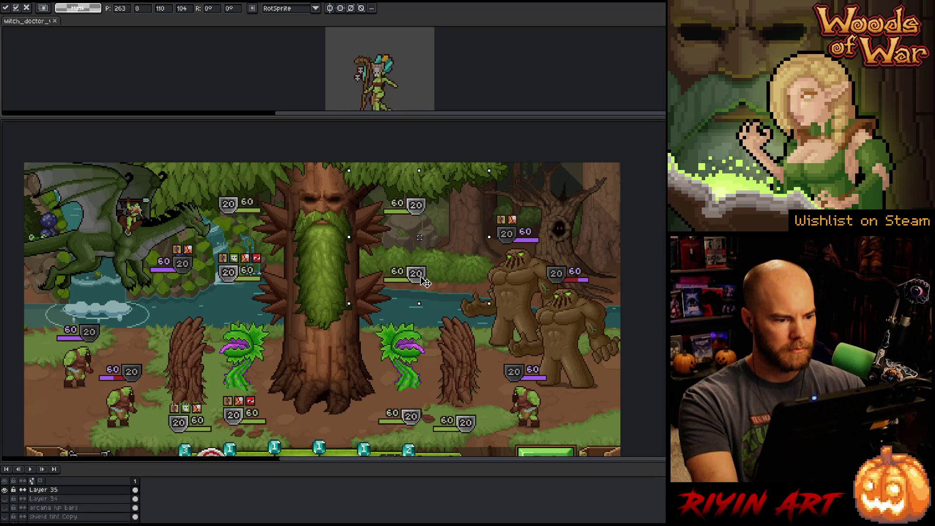
key(Up)
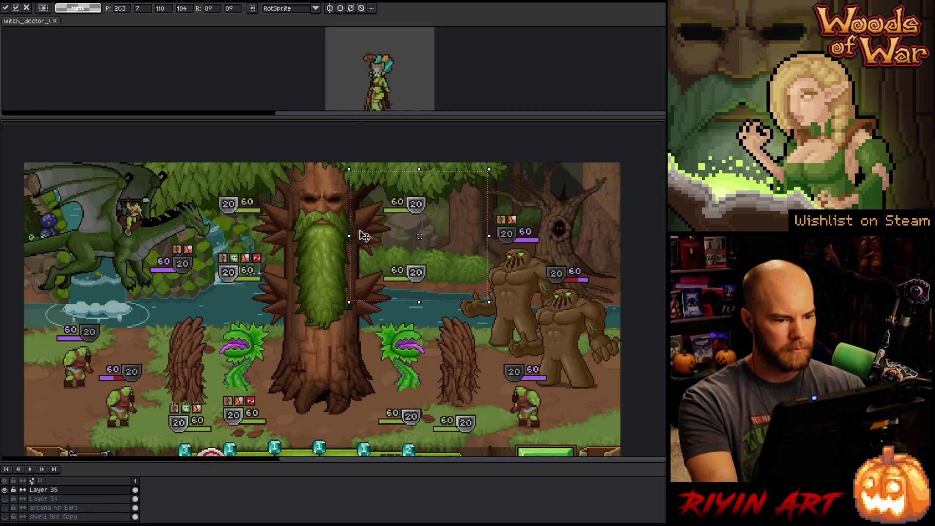
key(Return)
drag(240, 211, 405, 280)
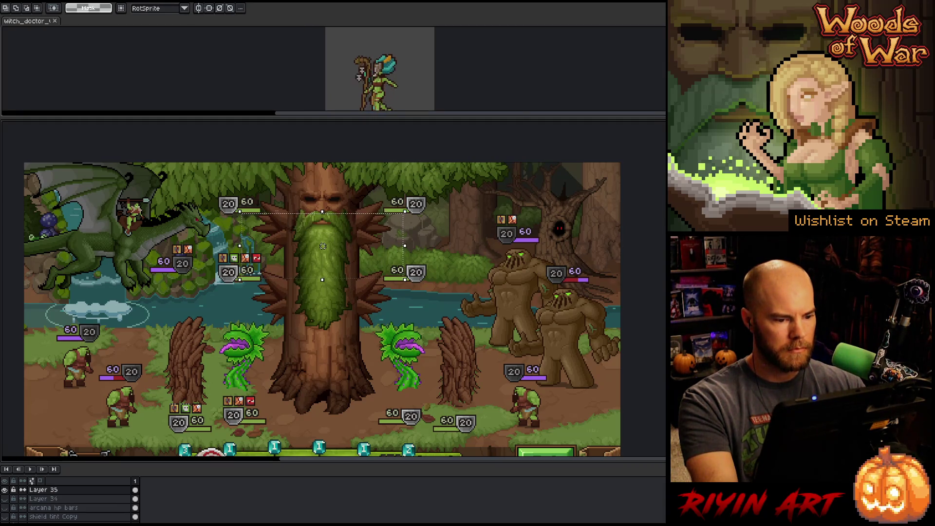
scroll(323, 246, up, 2)
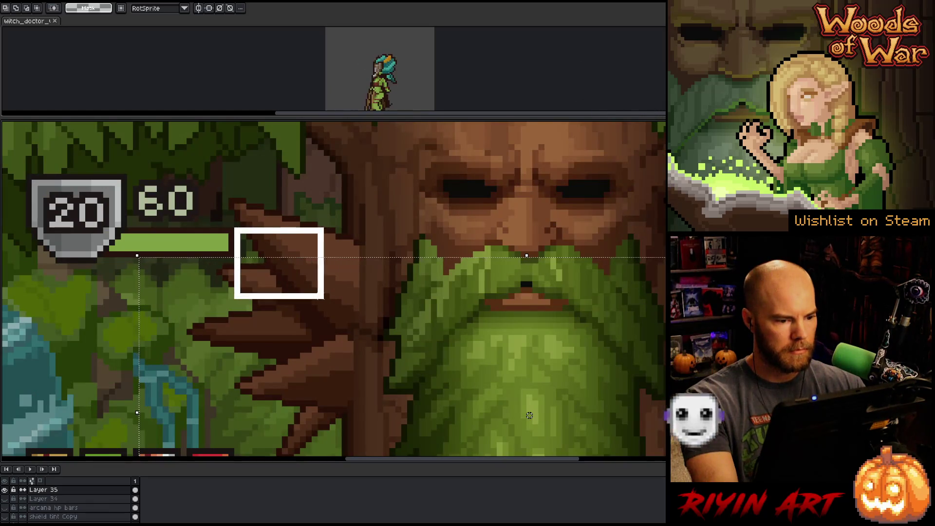
drag(233, 226, 344, 313)
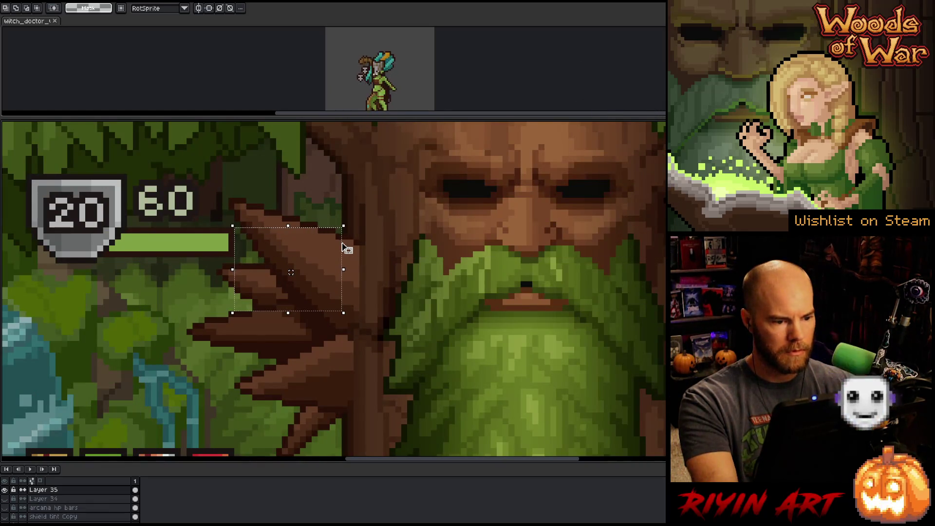
key(ctrl+d)
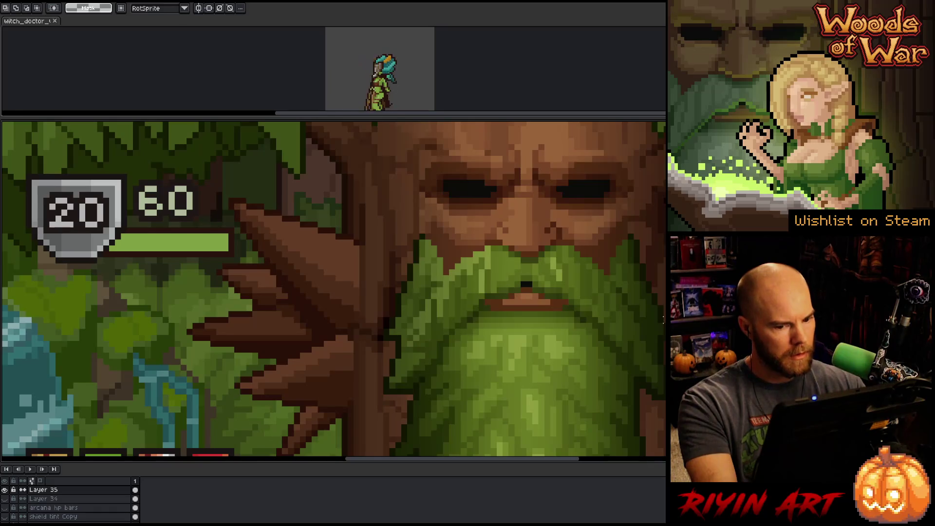
scroll(535, 349, down, 3)
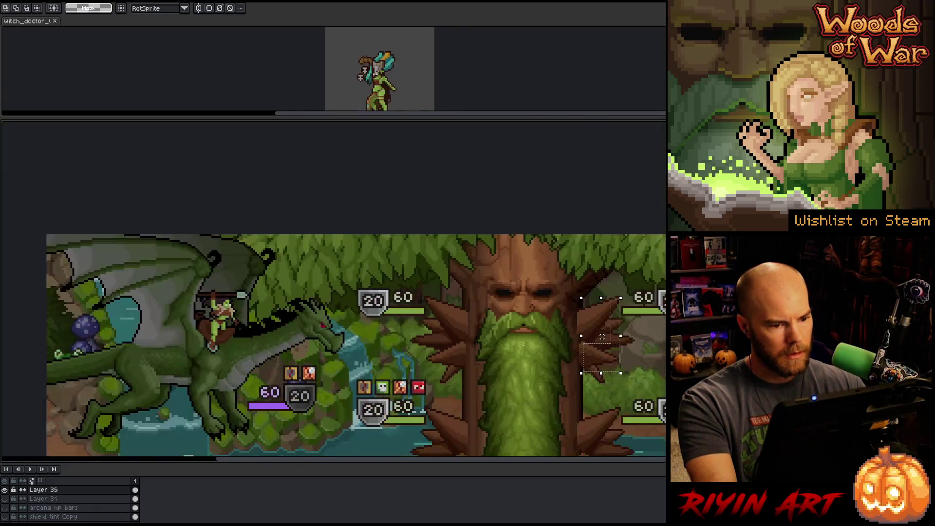
scroll(536, 350, down, 1)
drag(535, 341, 424, 323)
scroll(380, 263, up, 2)
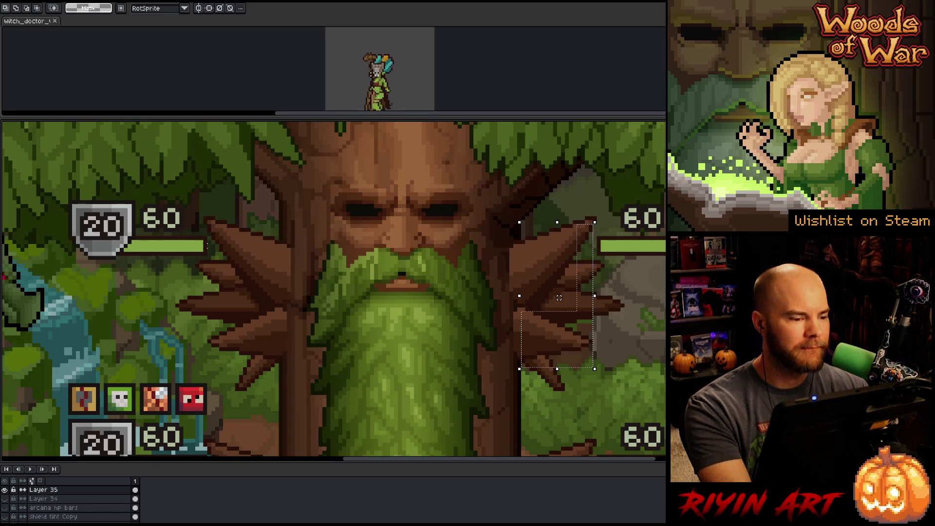
key(ctrl+d)
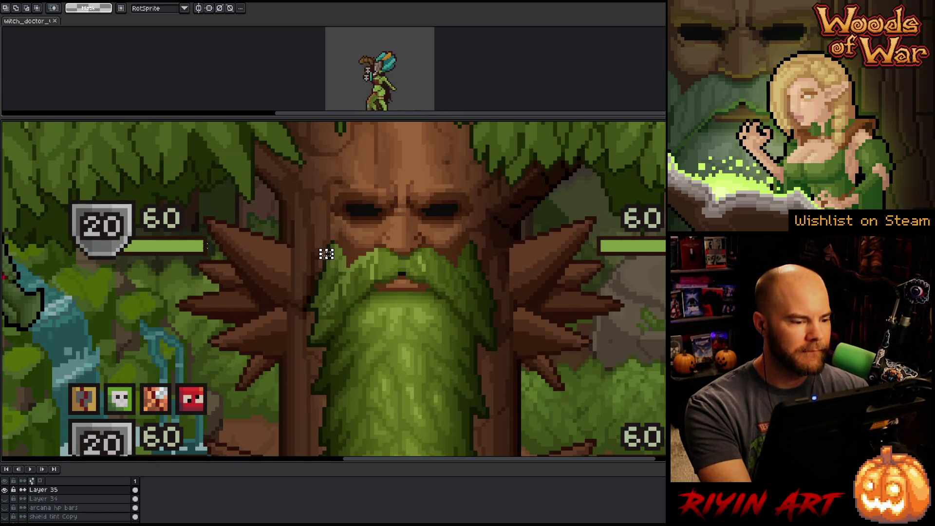
mouse_move(206, 243)
mouse_down()
mouse_move(297, 444)
mouse_move(281, 441)
mouse_up()
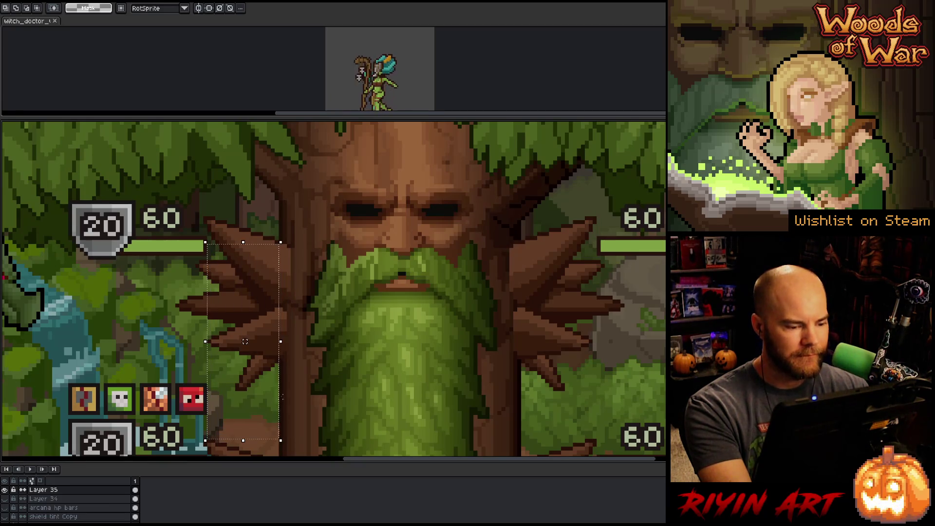
mouse_move(282, 305)
mouse_down()
mouse_move(627, 309)
mouse_move(606, 312)
mouse_up()
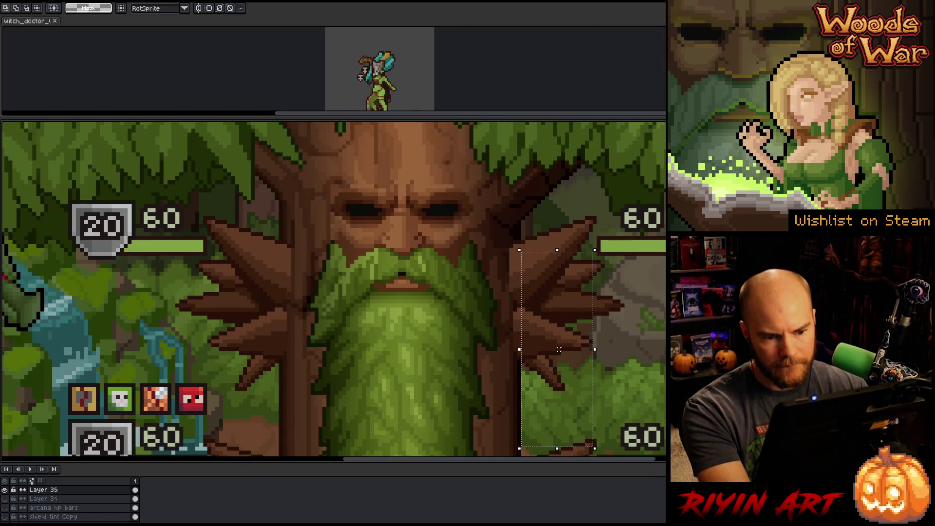
scroll(604, 310, down, 3)
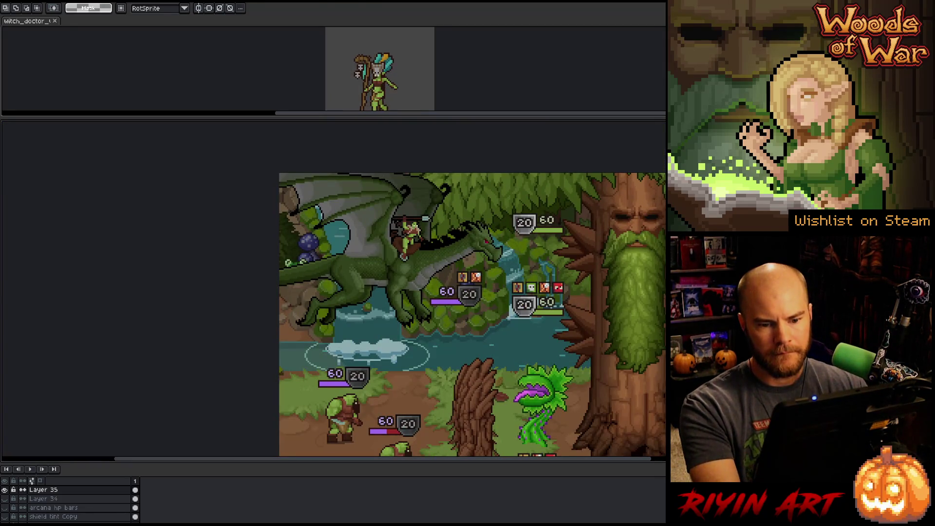
Step: Try nudging the stat-bar strip beneath the plants, then undo it and clear the selection
scroll(604, 310, down, 2)
drag(647, 302, 318, 256)
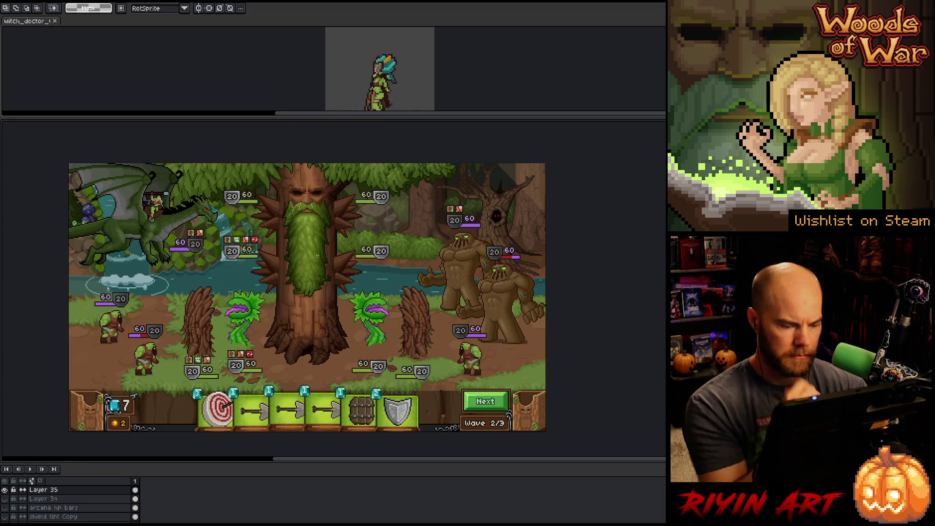
scroll(254, 372, up, 2)
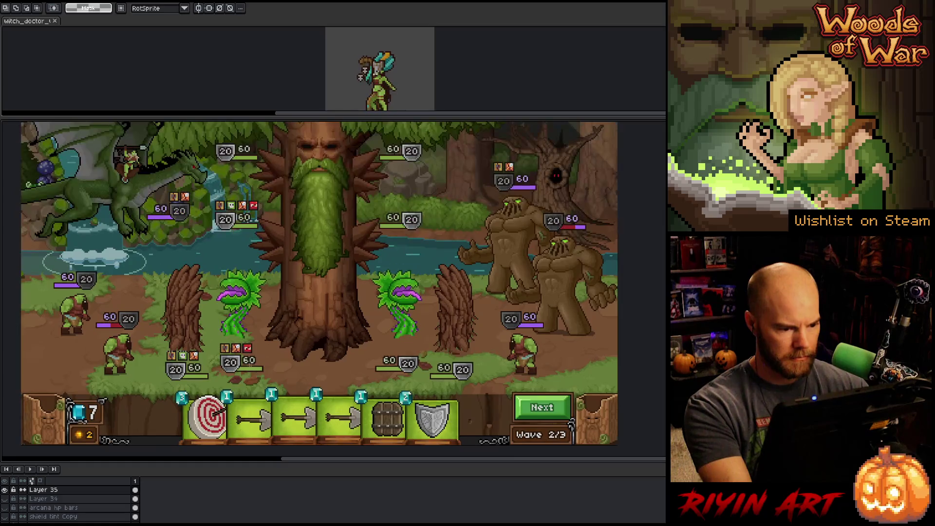
drag(424, 370, 244, 391)
drag(294, 321, 210, 383)
drag(253, 356, 254, 354)
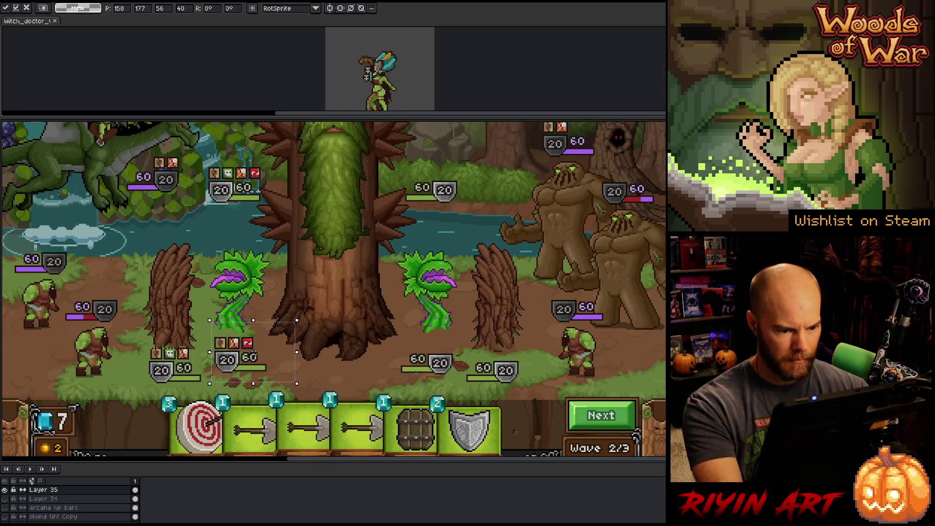
key(ctrl+d)
mouse_move(418, 371)
mouse_down()
mouse_move(285, 390)
mouse_move(232, 386)
mouse_up()
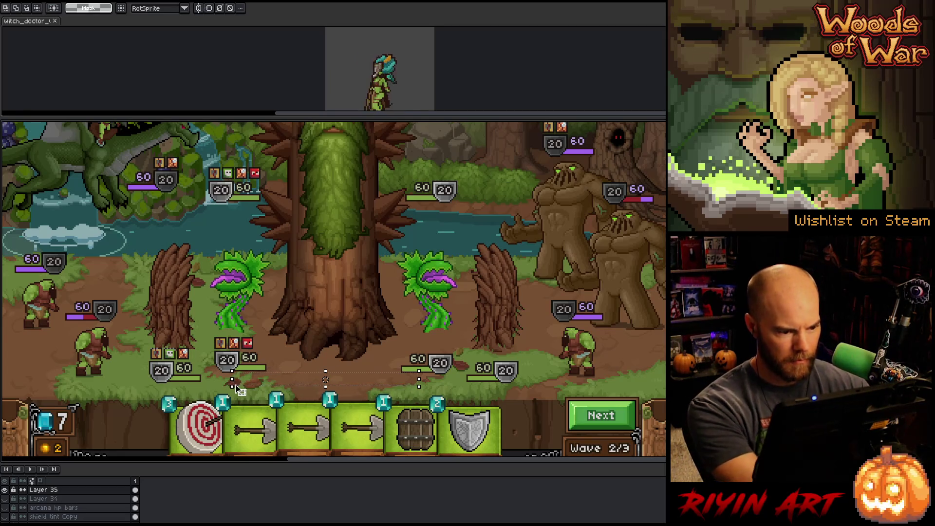
key(ctrl+z)
key(ctrl+z)
key(ctrl+z)
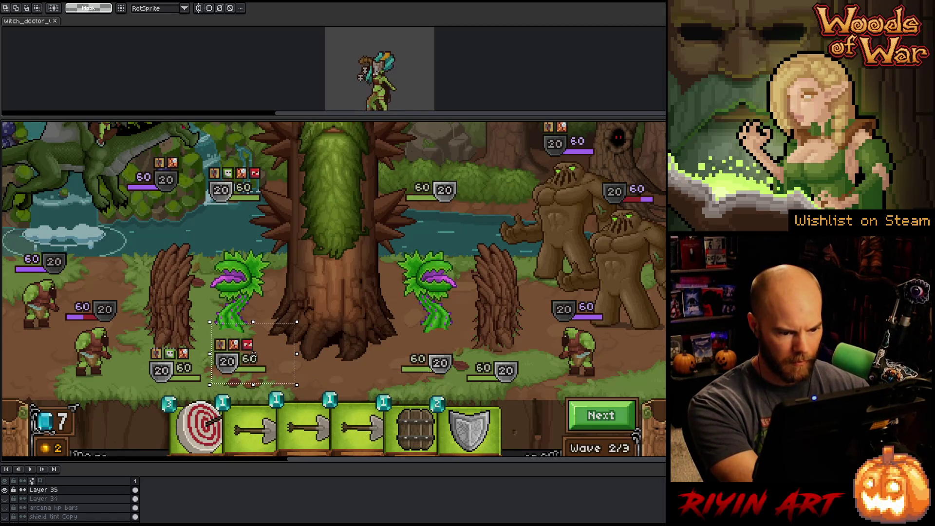
drag(426, 373, 234, 405)
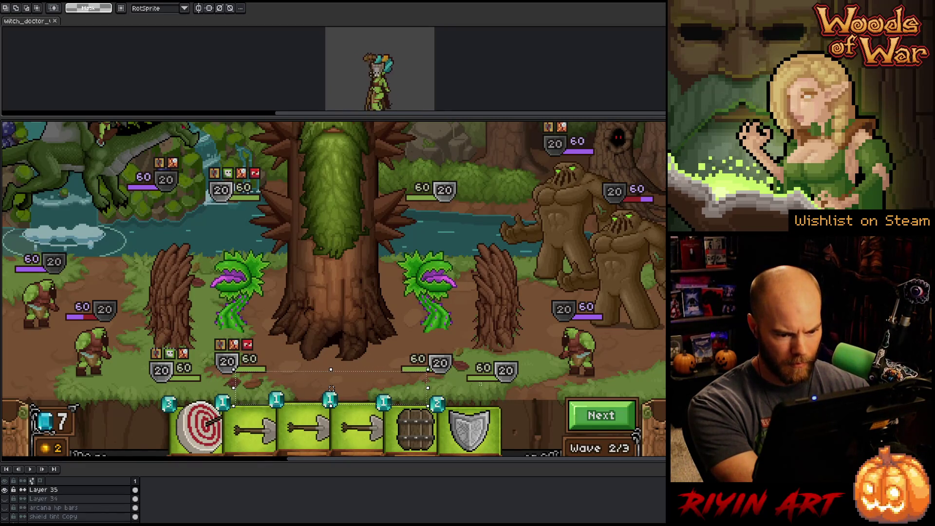
drag(482, 380, 175, 417)
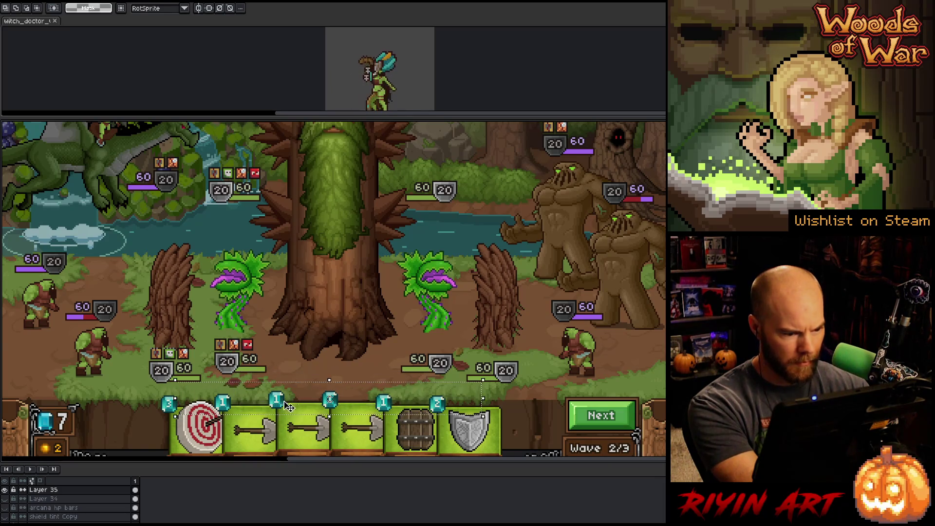
click(266, 327)
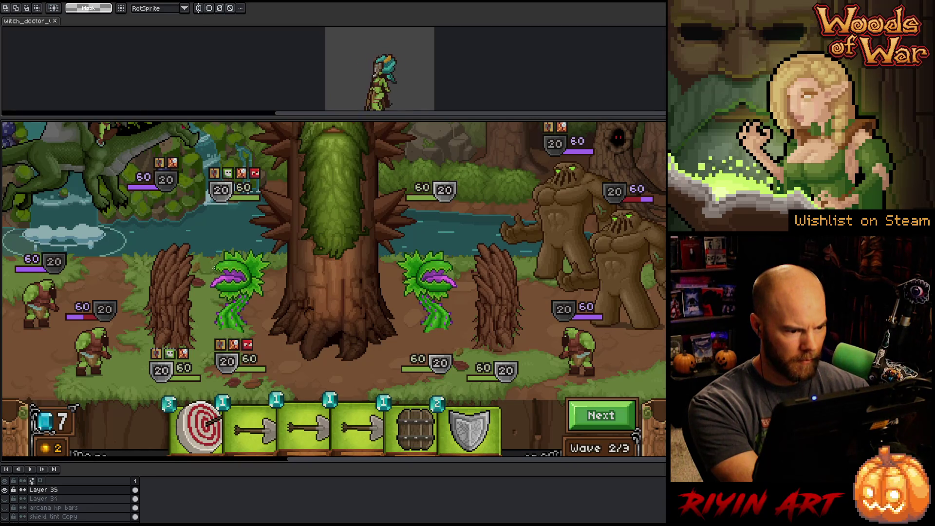
Step: Nudge the left carnivorous plant and its stat bar slightly left and commit
mouse_move(214, 265)
mouse_down()
mouse_move(234, 383)
mouse_move(267, 385)
mouse_up()
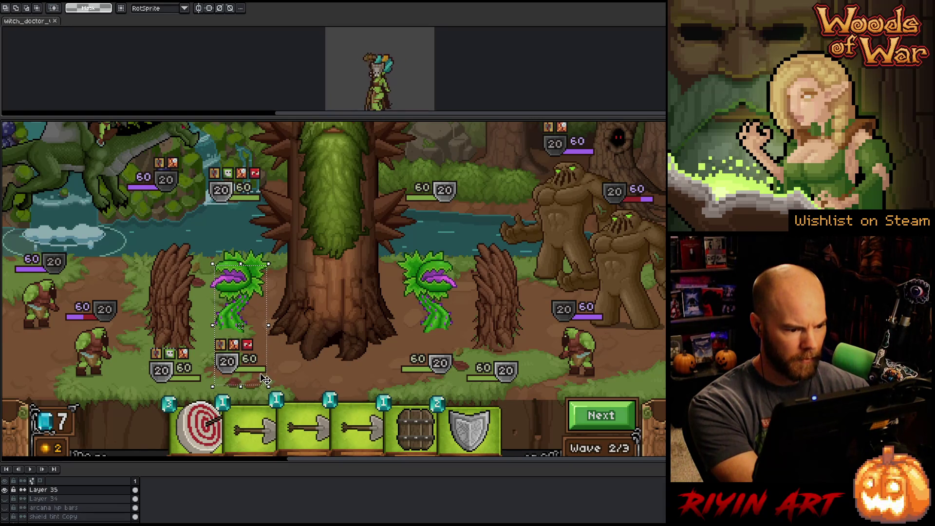
key(Left)
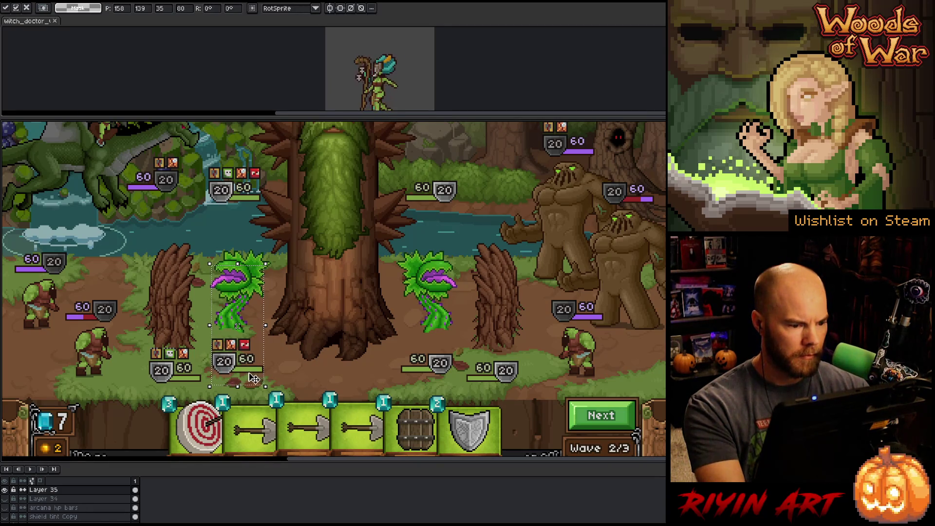
key(Right)
key(Right)
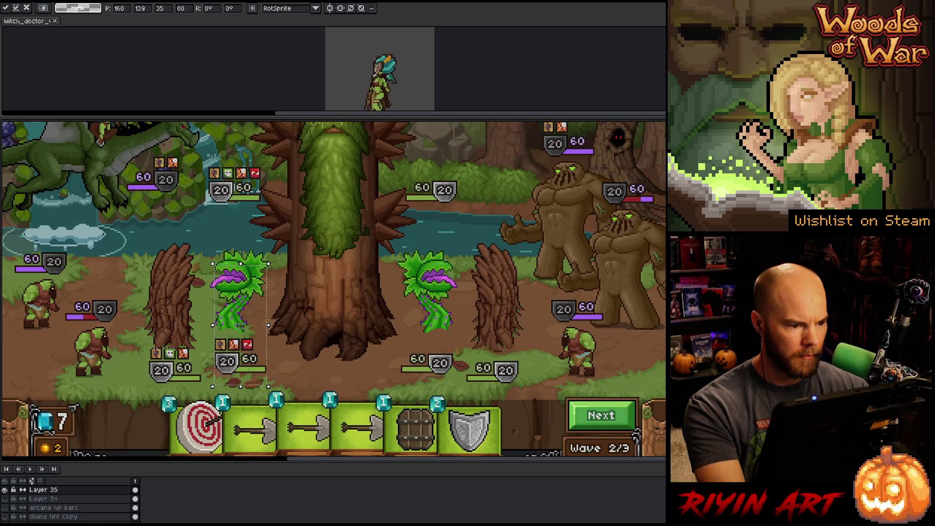
key(Left)
key(Left)
key(Left)
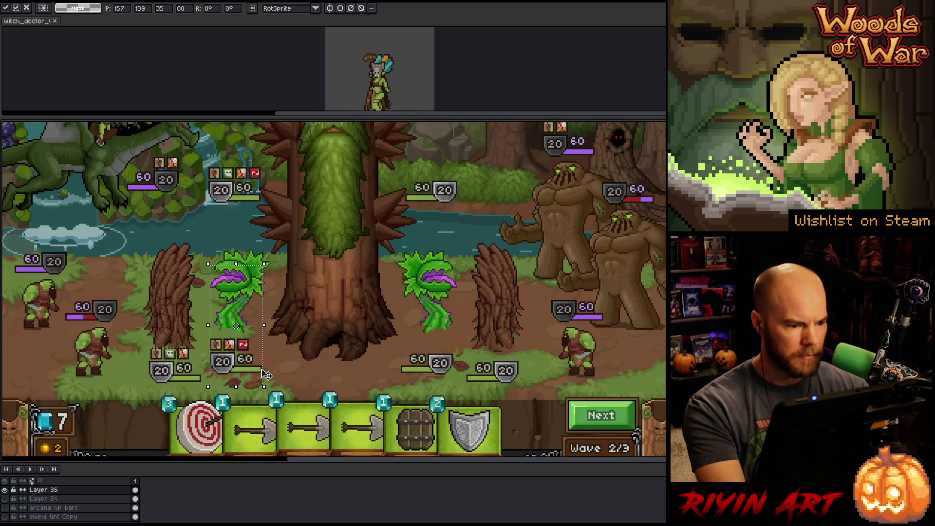
key(ctrl+d)
mouse_move(402, 371)
mouse_down()
mouse_move(466, 234)
mouse_move(453, 236)
mouse_up()
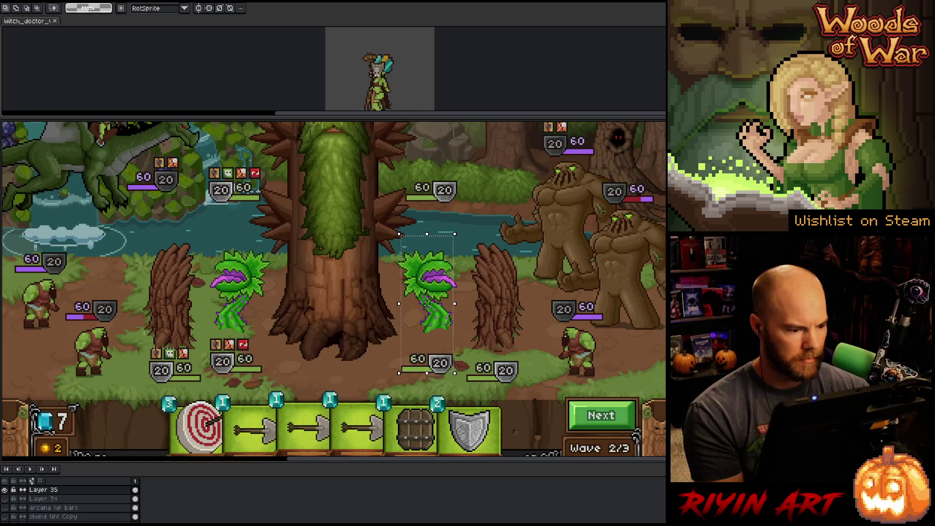
Step: Lift the band of lower stat badges and tree bases slightly and recenter the mockup in view
mouse_move(144, 333)
mouse_down()
mouse_move(432, 386)
mouse_move(526, 391)
mouse_up()
key(Up)
key(Up)
key(Up)
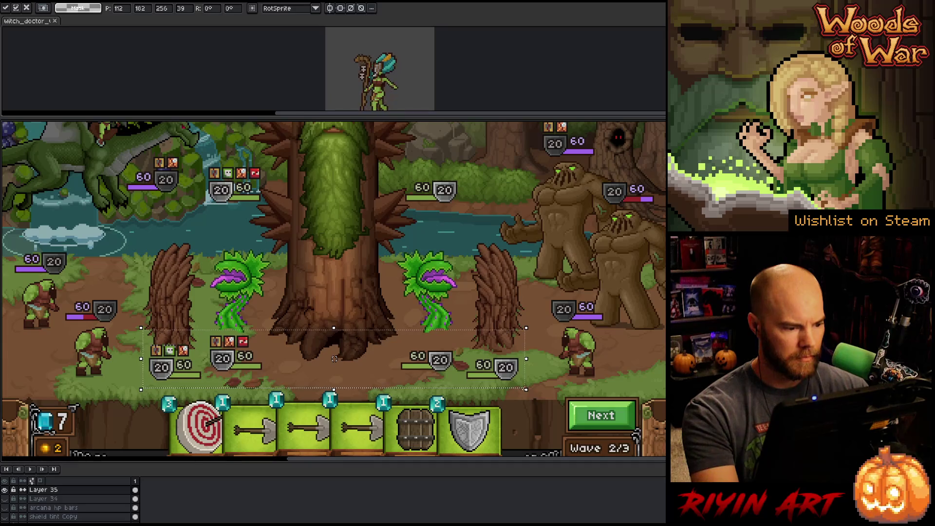
key(Down)
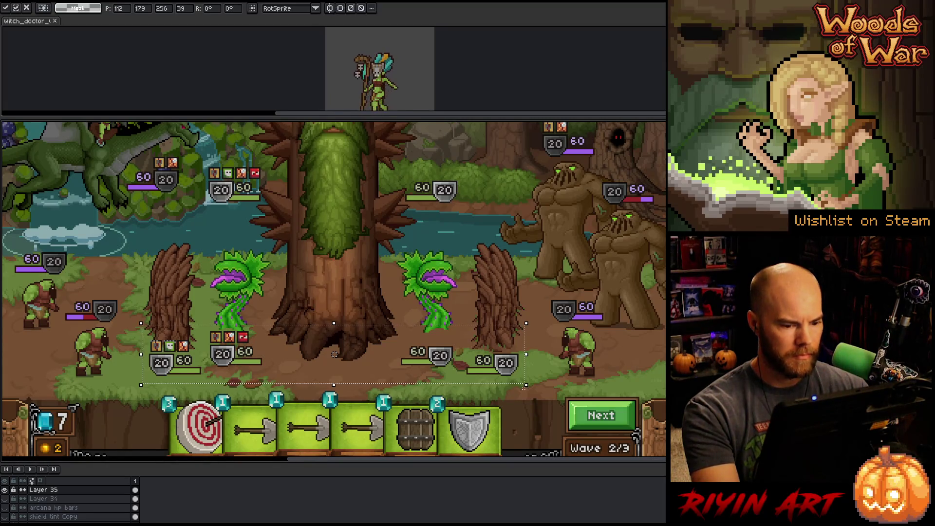
key(ctrl+d)
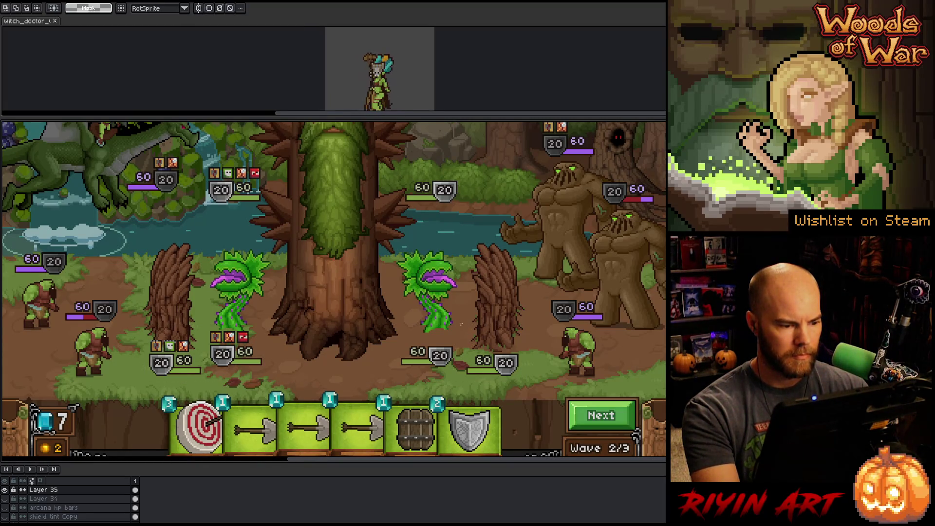
scroll(429, 323, down, 1)
mouse_move(255, 319)
mouse_down()
mouse_move(222, 331)
mouse_move(364, 388)
mouse_move(471, 383)
mouse_up()
key(Down)
key(Down)
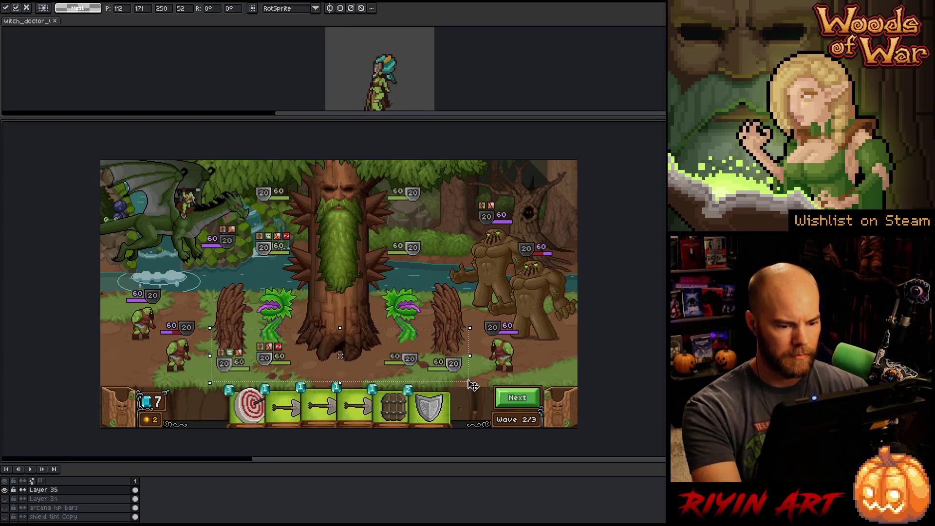
Step: Drop the selection and hide the timeline to preview the battle mockup larger
click(526, 343)
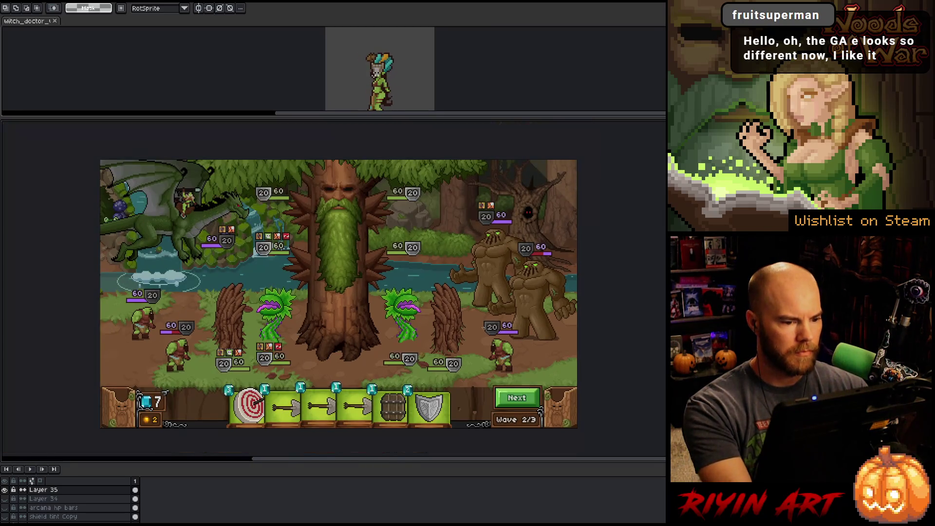
mouse_move(460, 328)
mouse_down()
mouse_move(447, 344)
mouse_move(408, 346)
mouse_up()
scroll(438, 345, up, 2)
scroll(424, 346, down, 2)
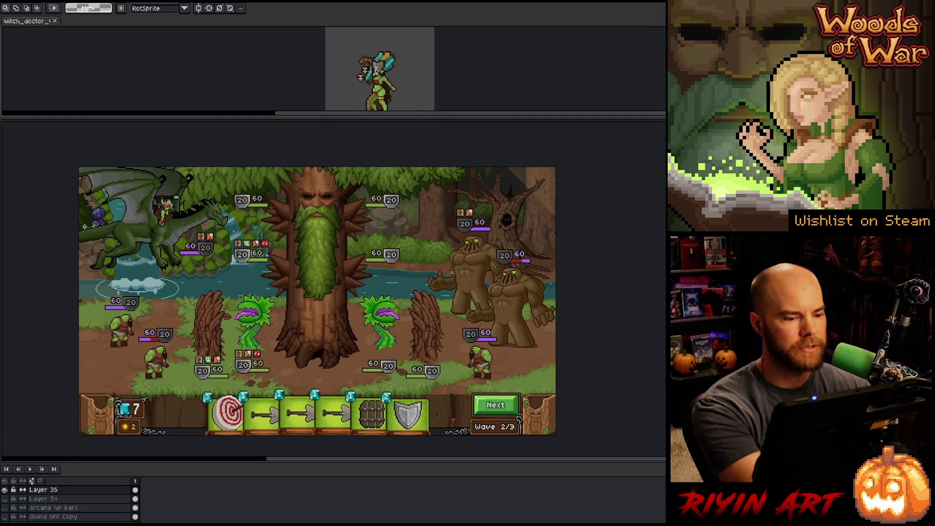
key(Tab)
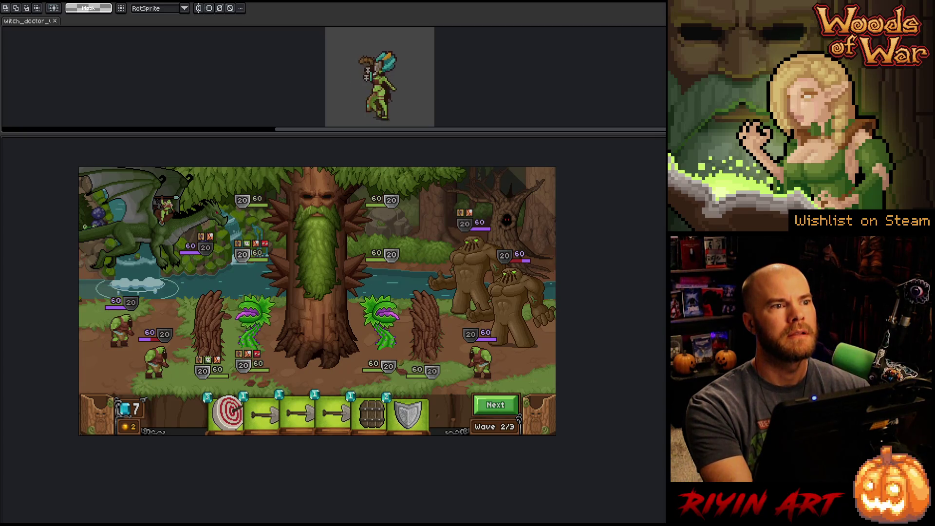
scroll(335, 314, up, 1)
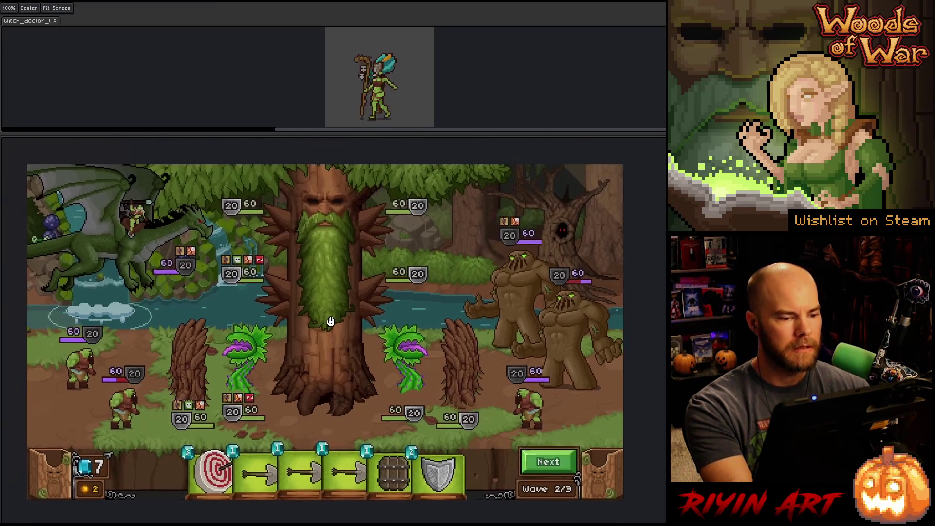
key(m)
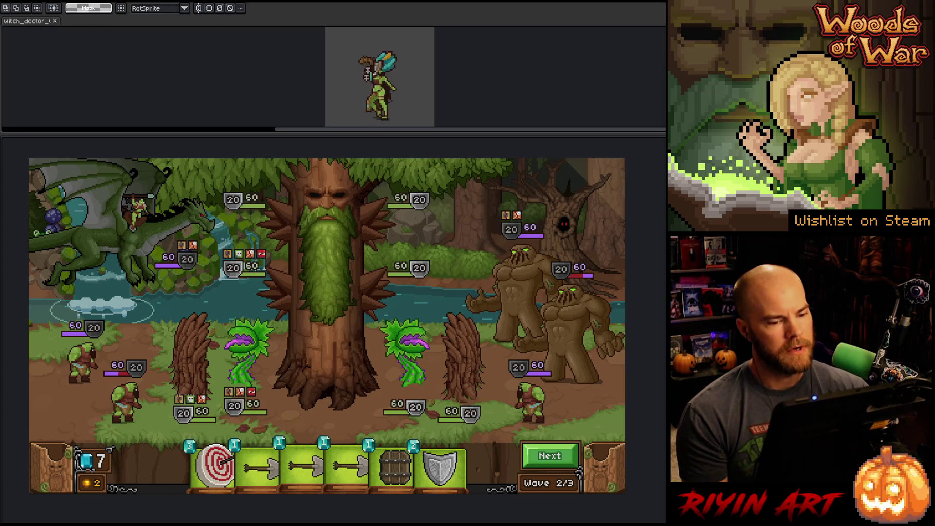
Step: Bring back the timeline, menus, tabs and palette
key(Tab)
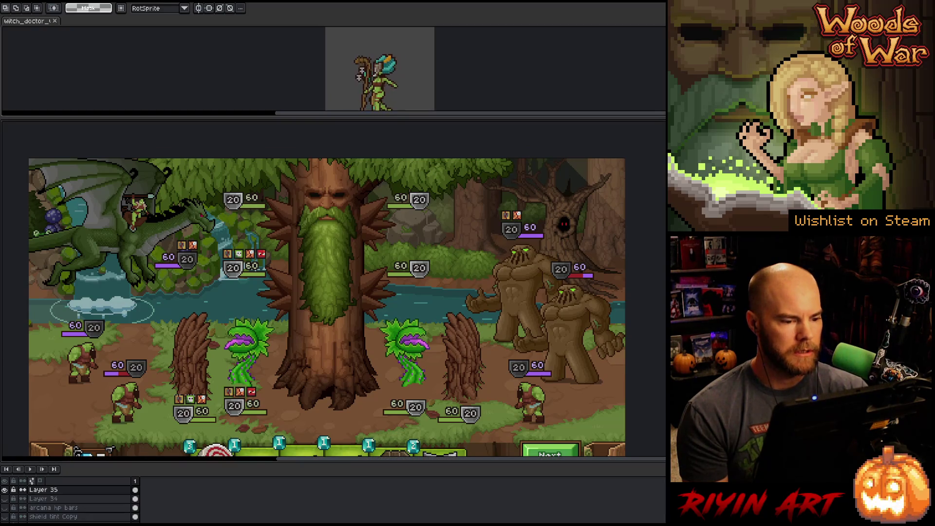
key(Tab)
key(ctrl+f)
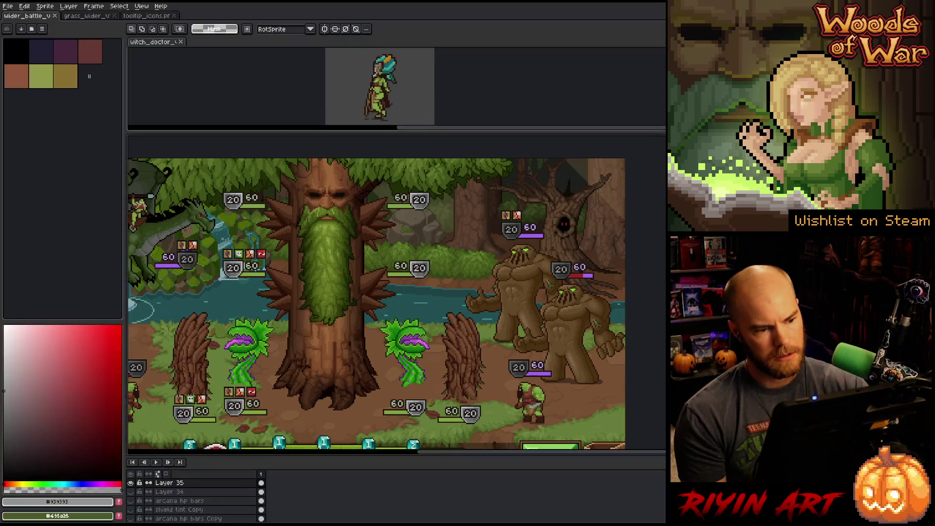
Step: Open Ganntree_Face_v34_wide_lvl3_v8_light from the TreeRevenge folder
click(11, 10)
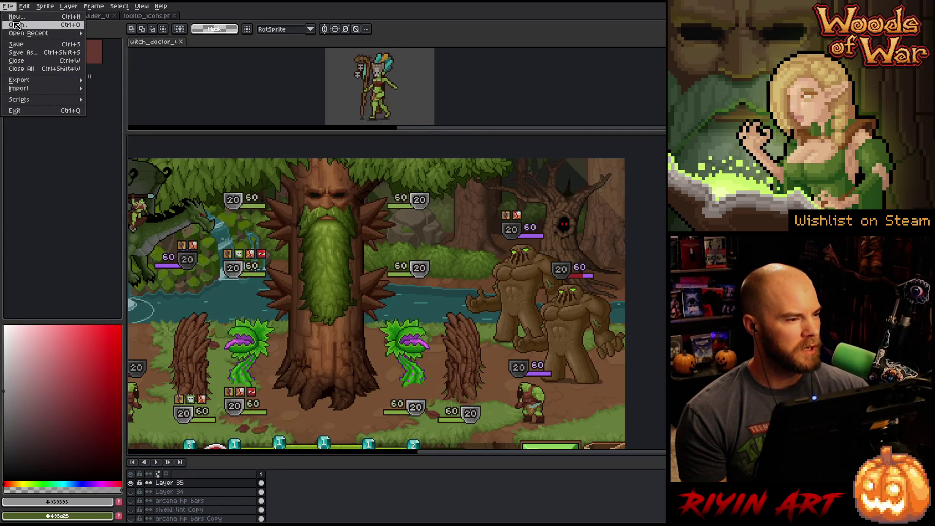
click(16, 26)
scroll(350, 241, down, 5)
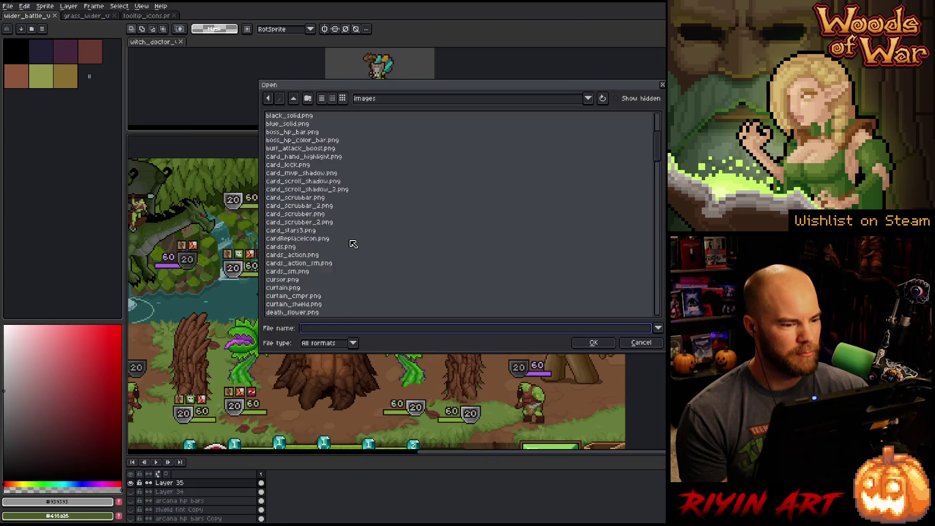
click(387, 101)
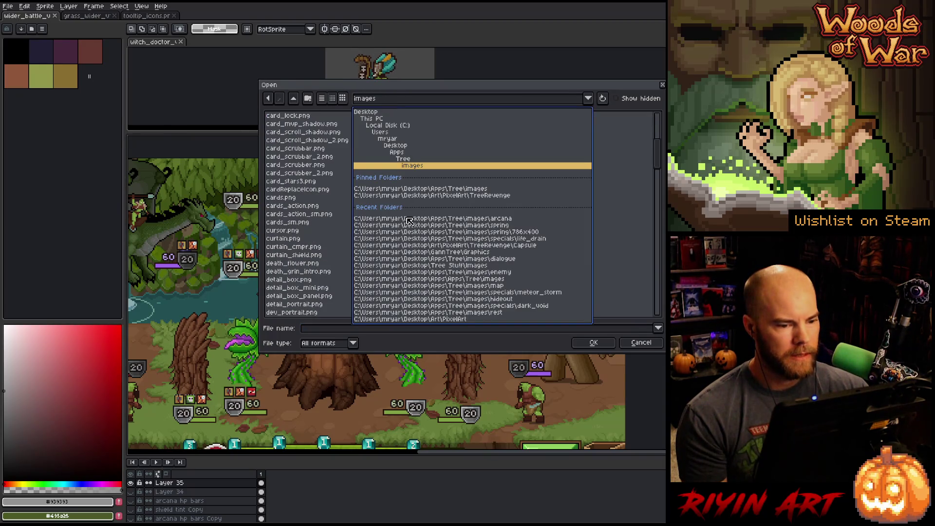
click(465, 201)
scroll(307, 304, down, 10)
click(320, 267)
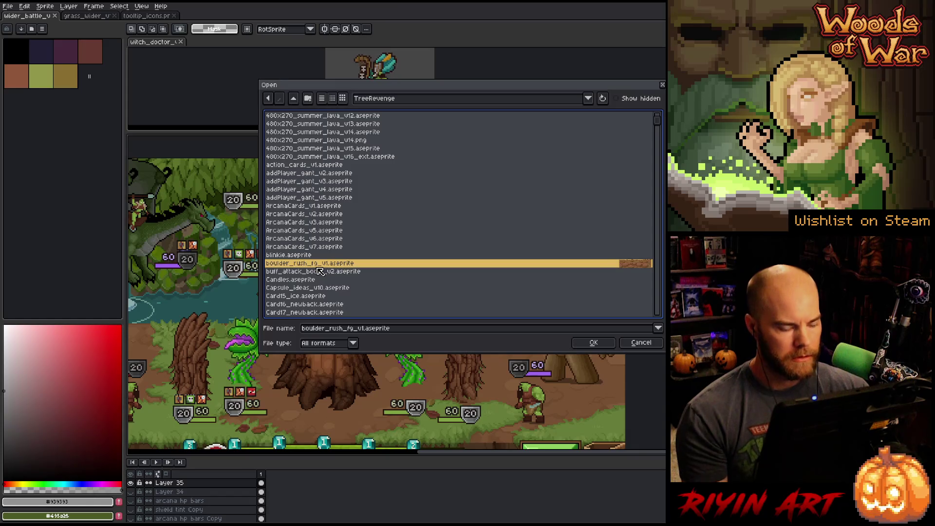
scroll(321, 271, up, 2)
scroll(320, 272, down, 10)
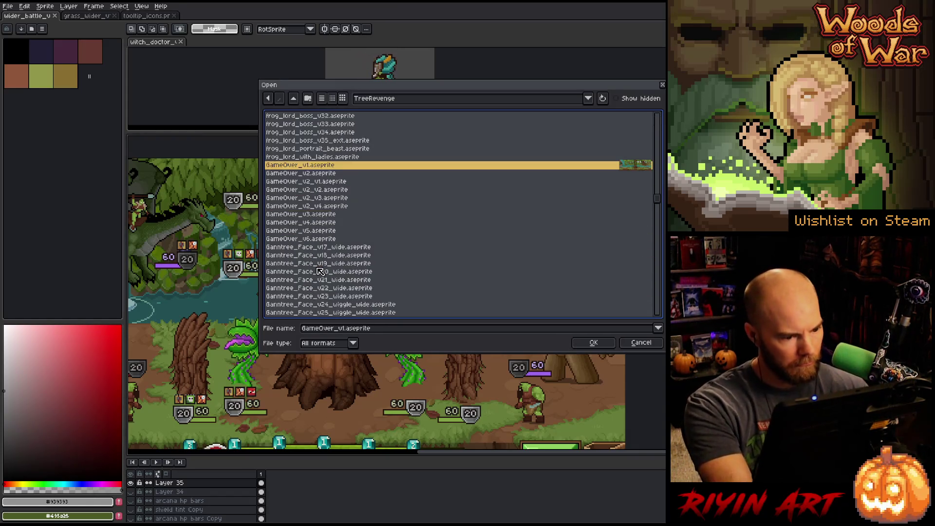
scroll(397, 263, down, 5)
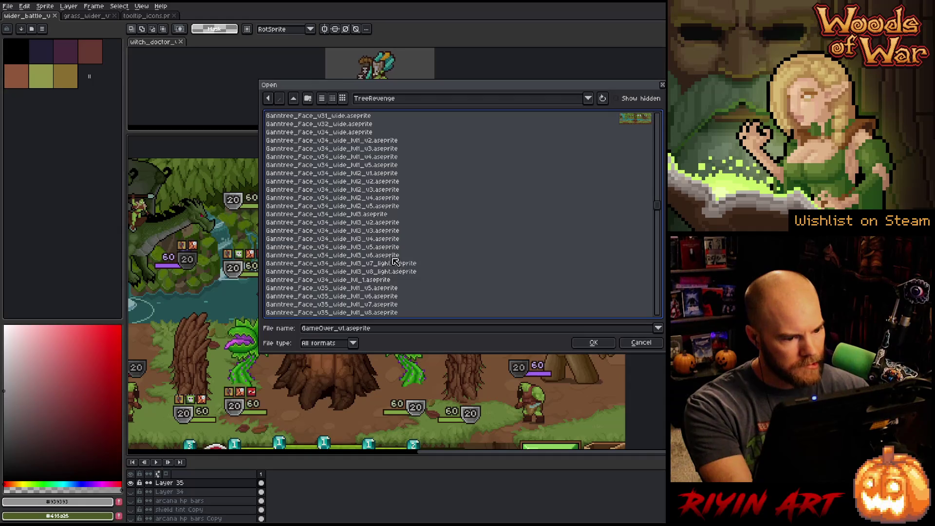
click(370, 272)
scroll(390, 277, down, 3)
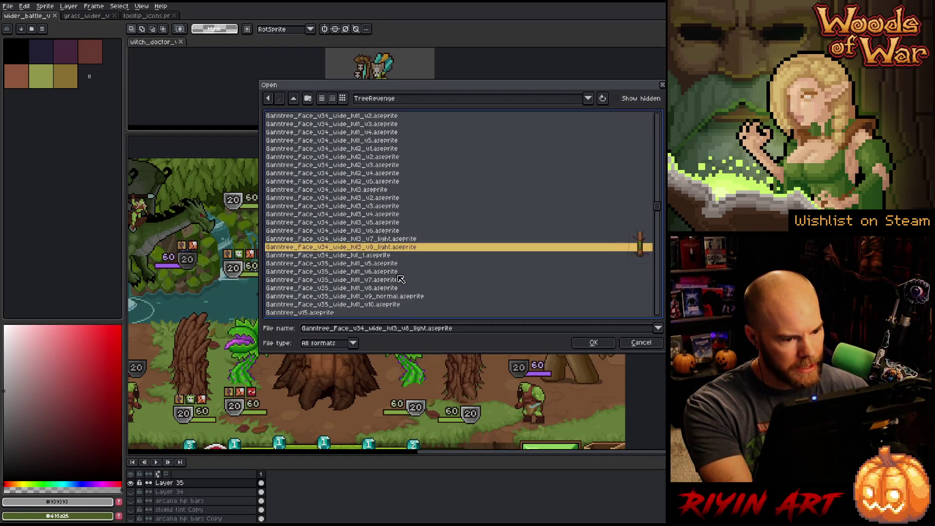
scroll(385, 272, up, 3)
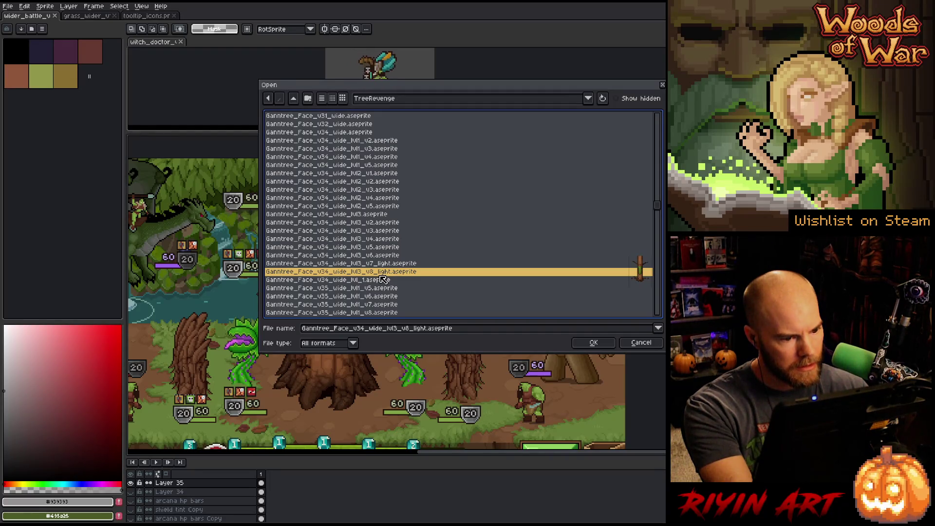
key(Return)
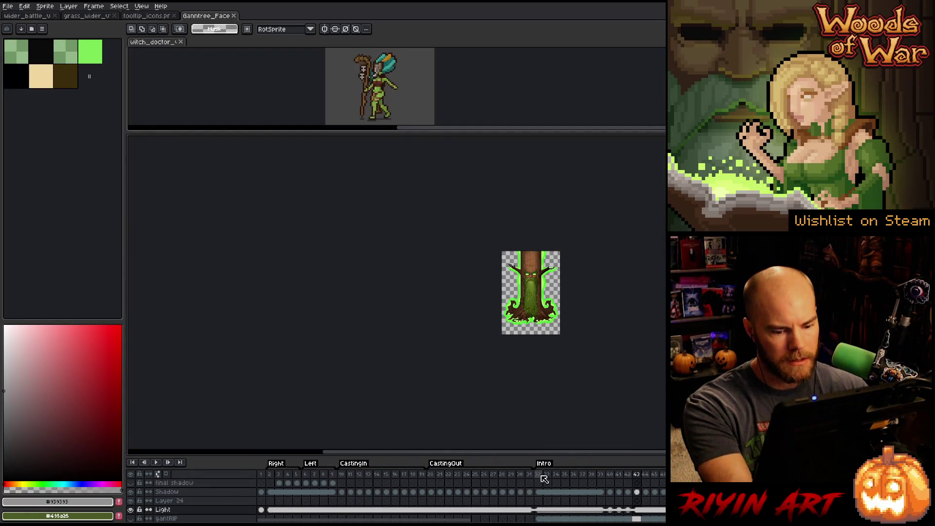
Step: Hide the tree's green glow, select the whole sprite, close tooltip_icons and return to the battle mockup
click(605, 487)
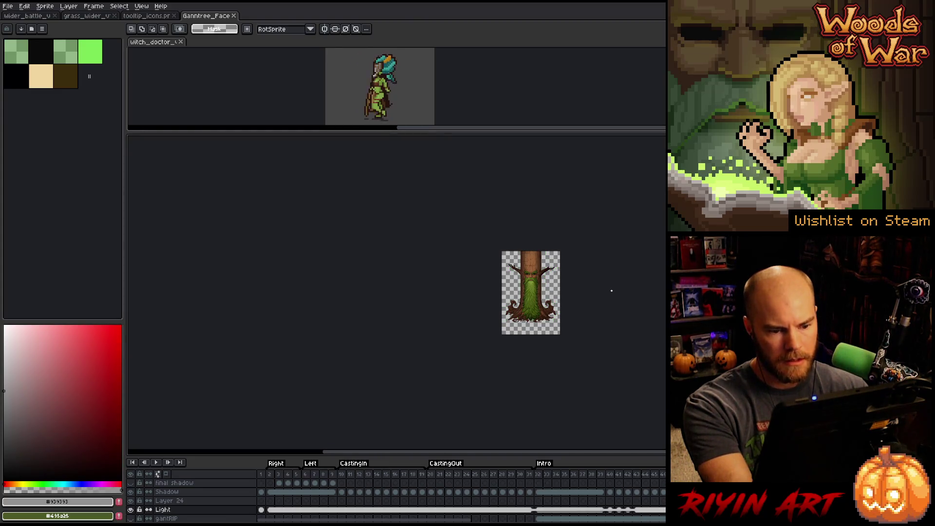
key(ctrl+a)
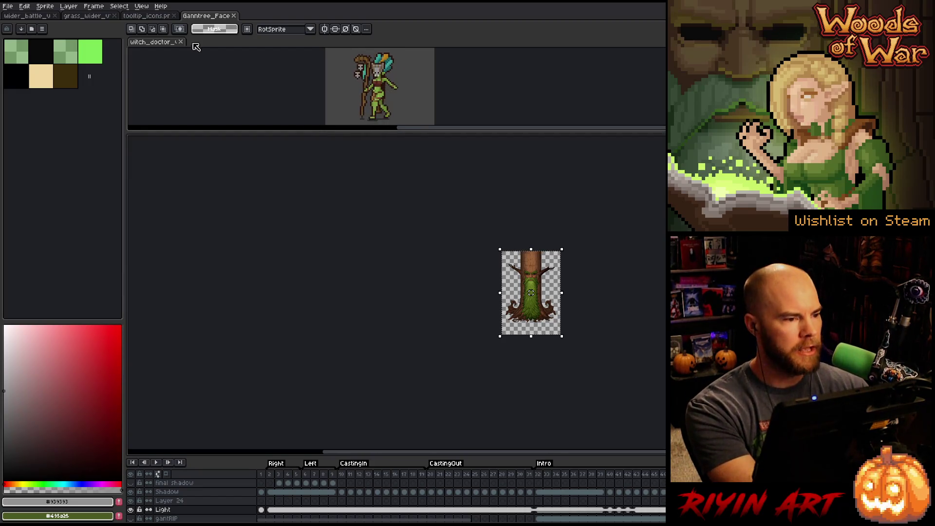
click(174, 16)
click(35, 18)
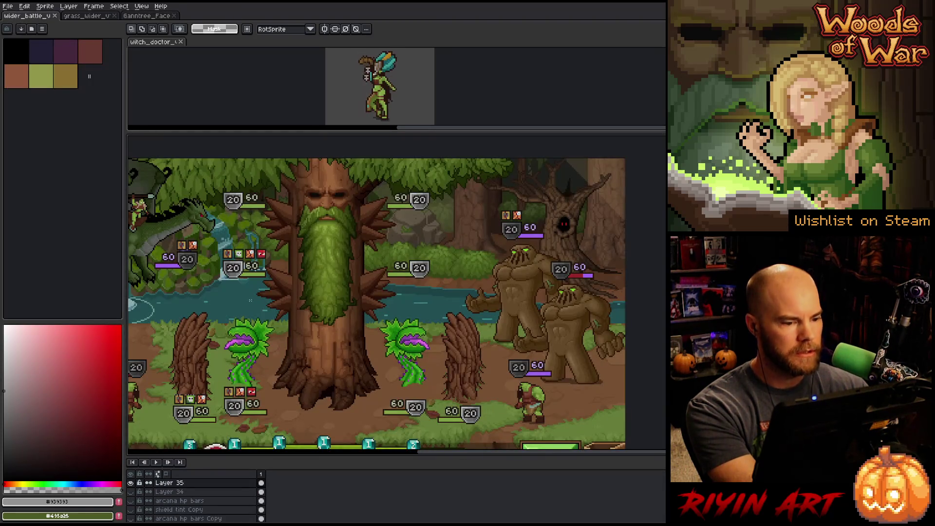
Step: Rename the tree layer to "tree II"
scroll(146, 502, up, 2)
click(131, 501)
click(131, 502)
scroll(156, 509, down, 3)
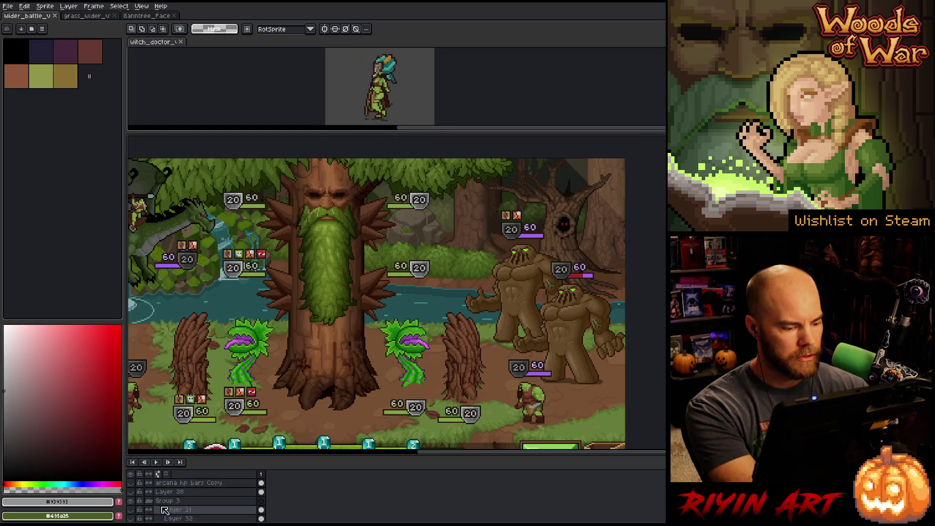
scroll(188, 508, down, 1)
ctrl+click(336, 350)
double_click(169, 502)
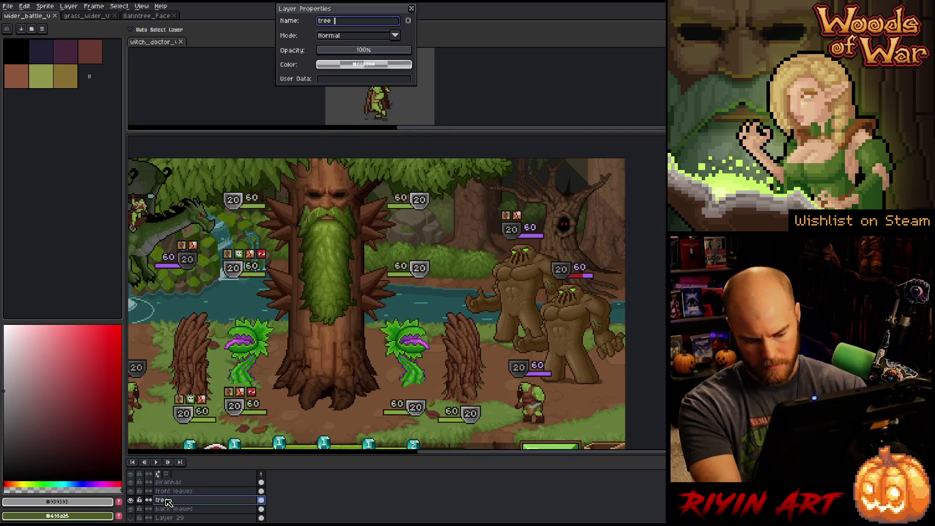
key(End)
text(l)
key(Return)
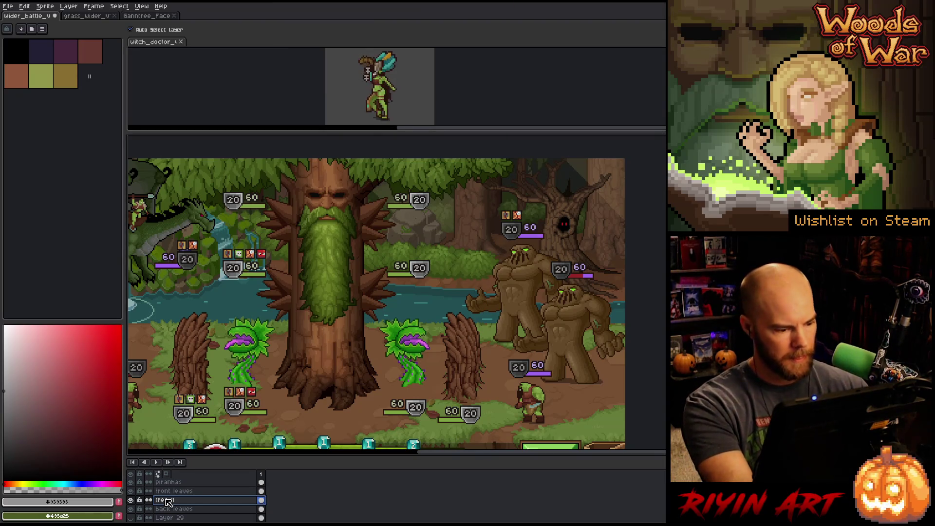
Step: Add a new layer above it named "tree III"
key(shift+n)
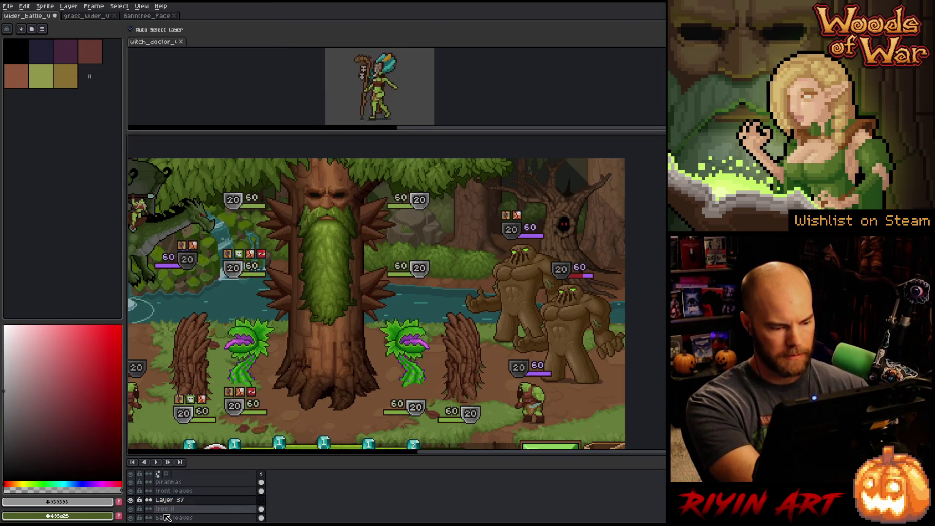
double_click(168, 501)
text(tree lll)
key(Return)
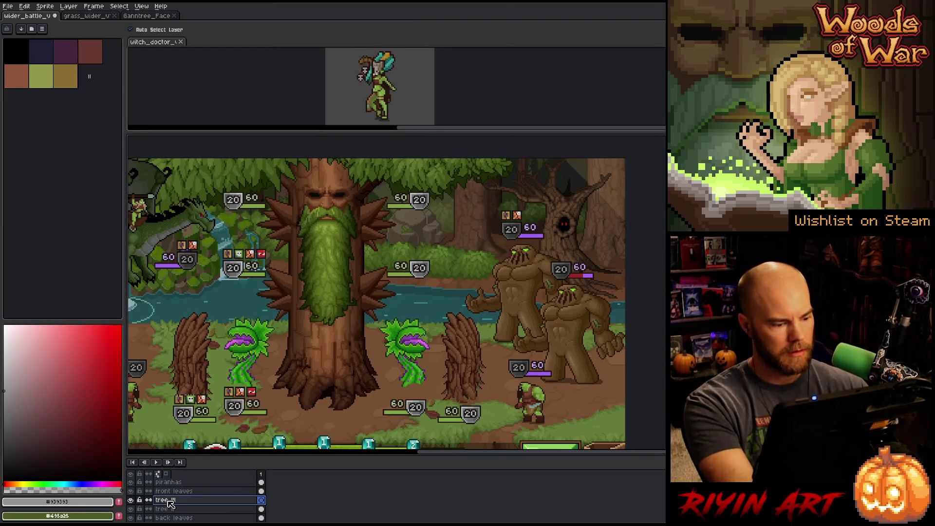
Step: Paste the bearded tree onto tree III and drop it over the old tree boss
key(ctrl+v)
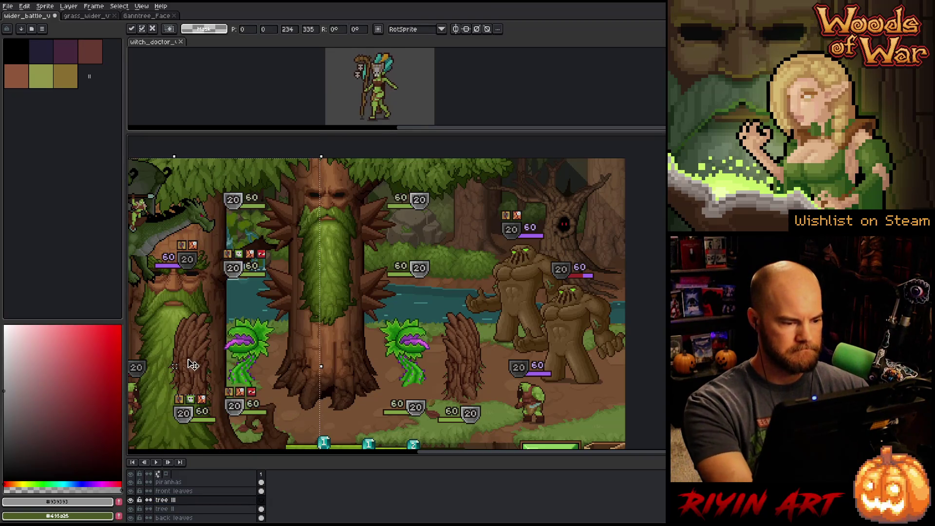
mouse_move(297, 273)
mouse_down()
mouse_move(297, 287)
mouse_move(324, 244)
mouse_move(323, 272)
mouse_move(321, 257)
mouse_up()
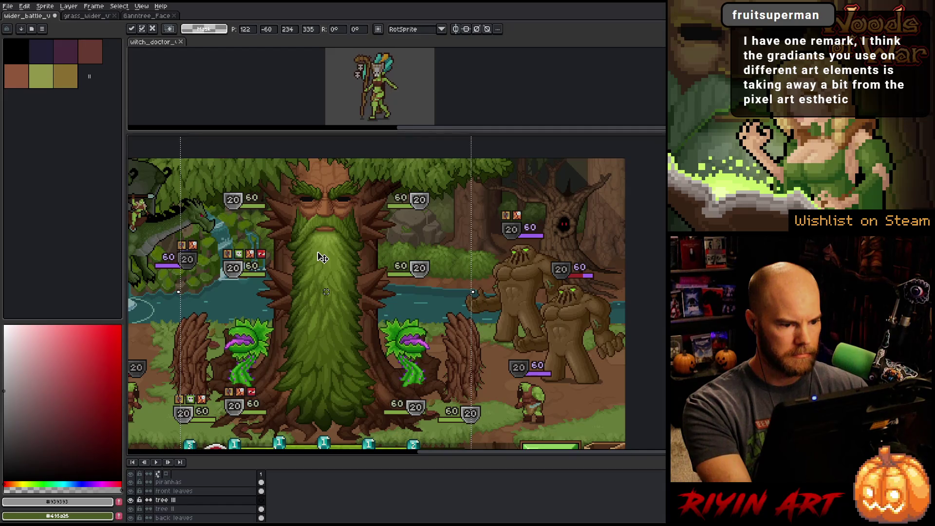
scroll(327, 268, down, 1)
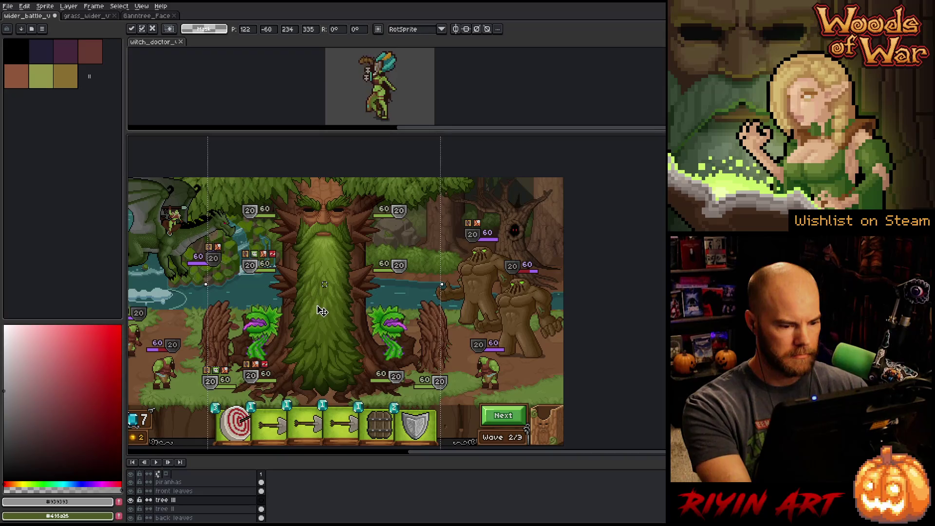
click(488, 300)
Step: Duplicate the tree III layer as tree III Copy
mouse_move(490, 296)
mouse_down()
mouse_move(303, 386)
mouse_move(200, 412)
mouse_up()
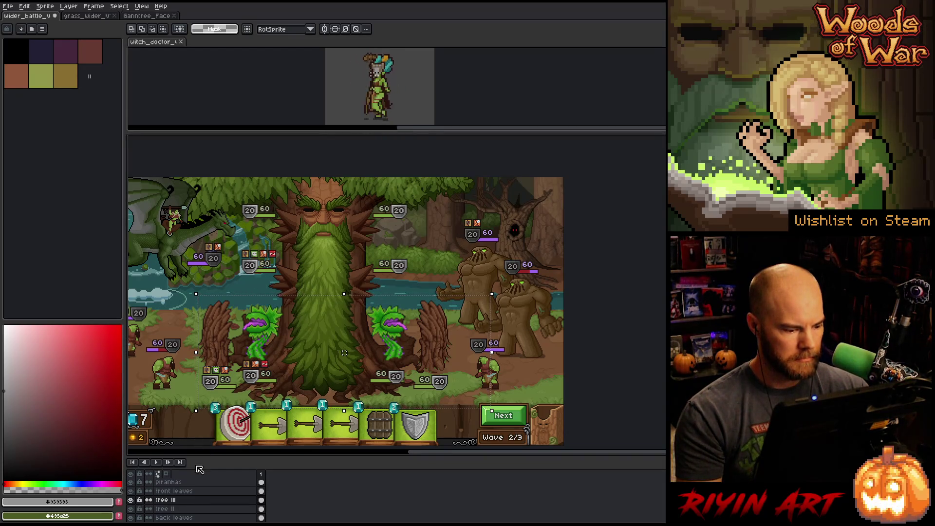
right_click(185, 500)
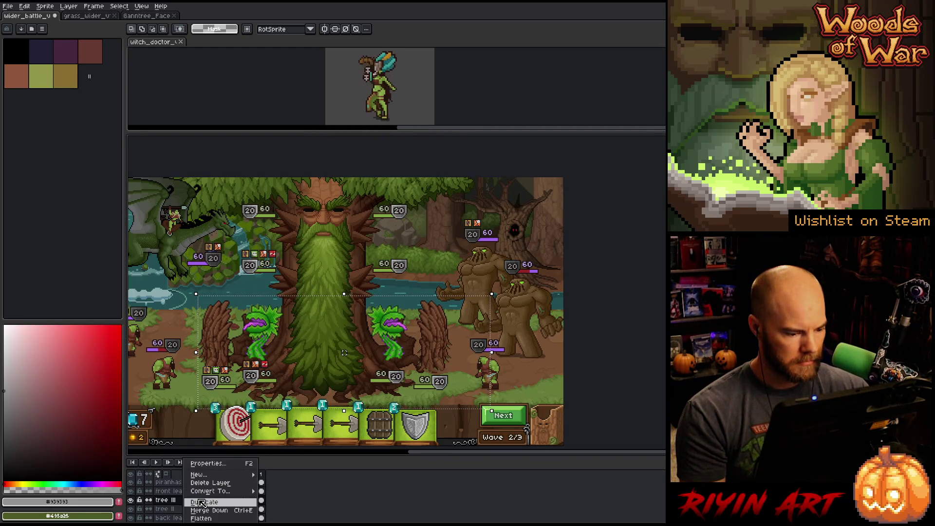
click(202, 503)
drag(126, 511, 128, 511)
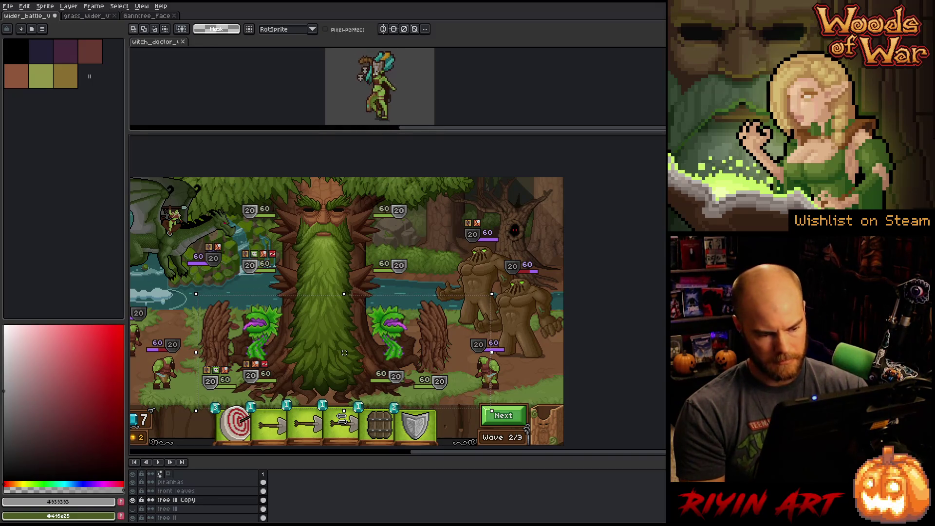
Step: Lasso the spiky roots around both flytraps on tree III Copy and cut them away
key(b)
key(ctrl+d)
mouse_move(381, 298)
mouse_down()
mouse_move(419, 292)
mouse_move(440, 382)
mouse_move(356, 311)
mouse_up()
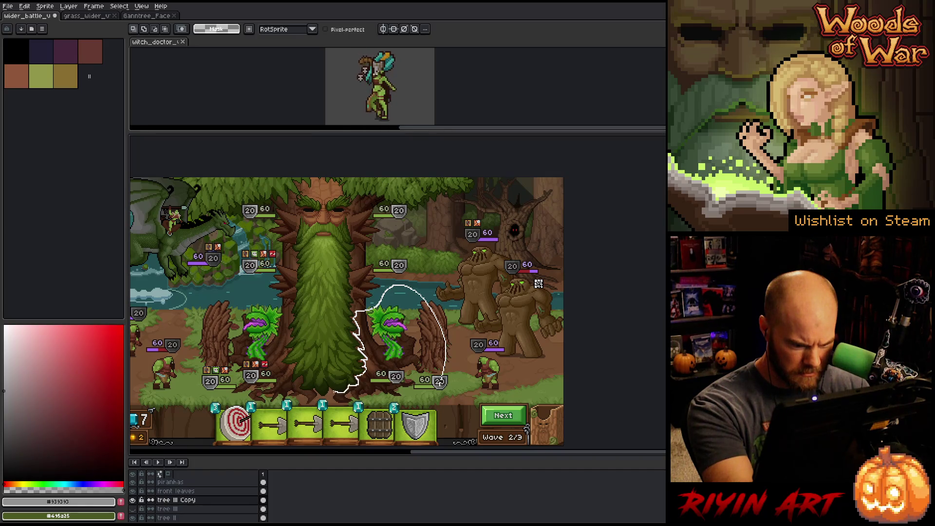
drag(302, 390, 298, 388)
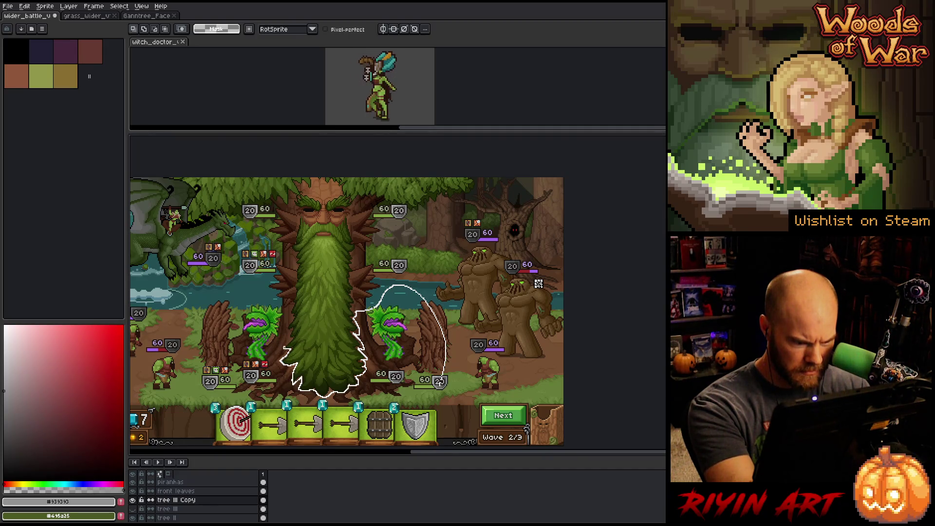
mouse_move(288, 320)
mouse_down()
mouse_move(269, 297)
mouse_move(205, 302)
mouse_move(165, 390)
mouse_move(420, 435)
mouse_up()
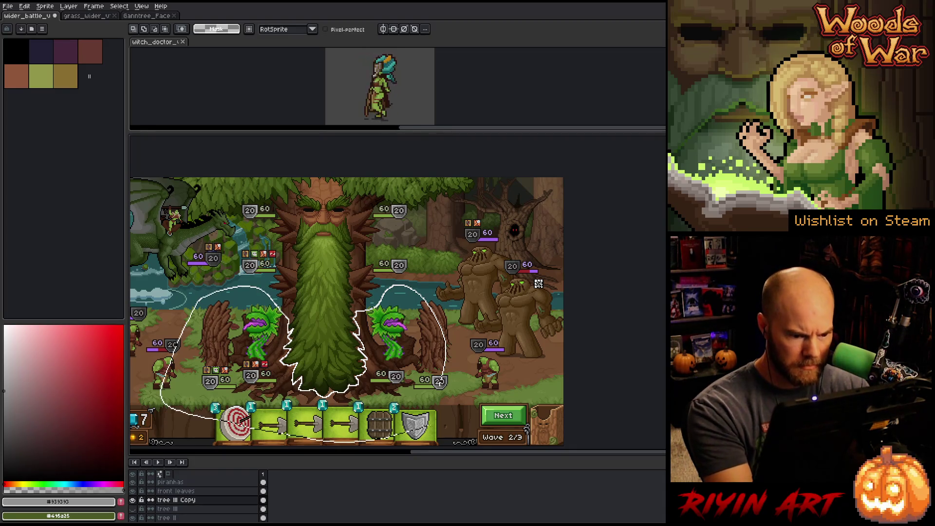
drag(440, 381, 482, 385)
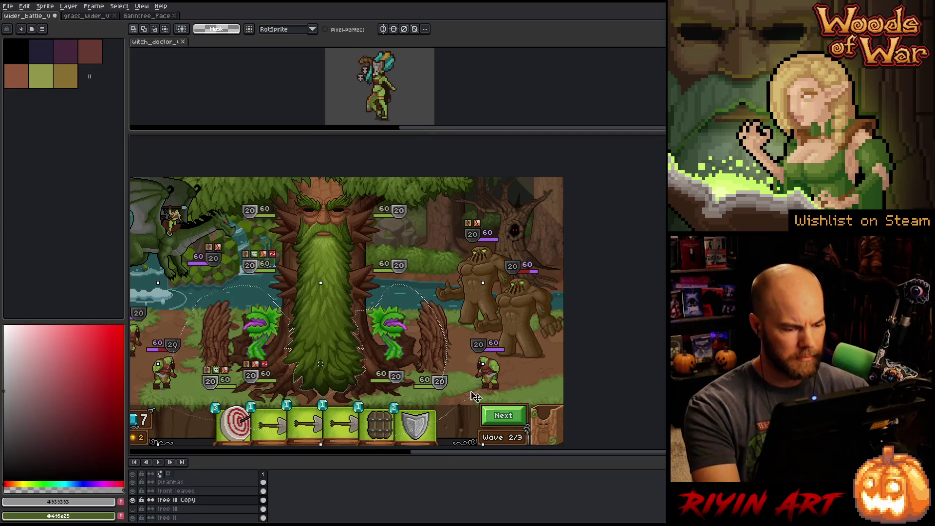
key(ctrl+z)
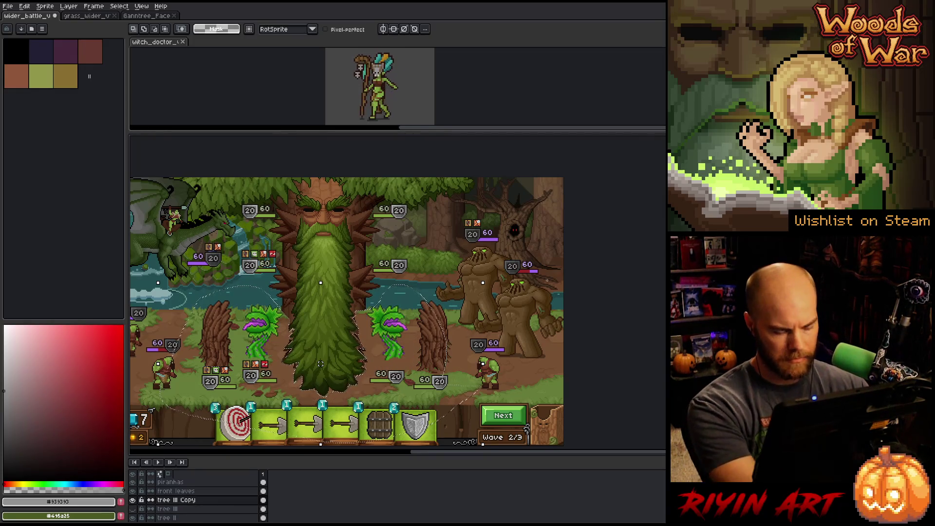
key(Return)
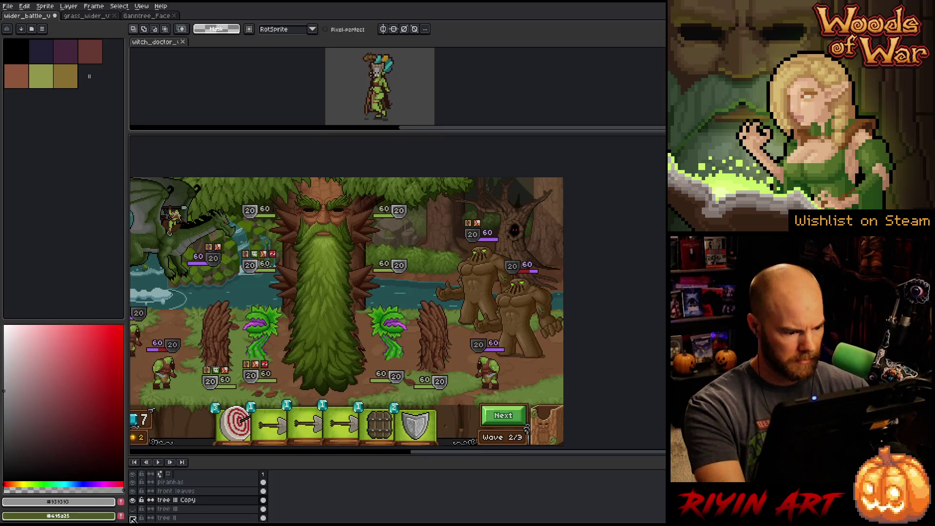
Step: Show the tree III layer, make it current and duplicate it
click(132, 508)
click(177, 510)
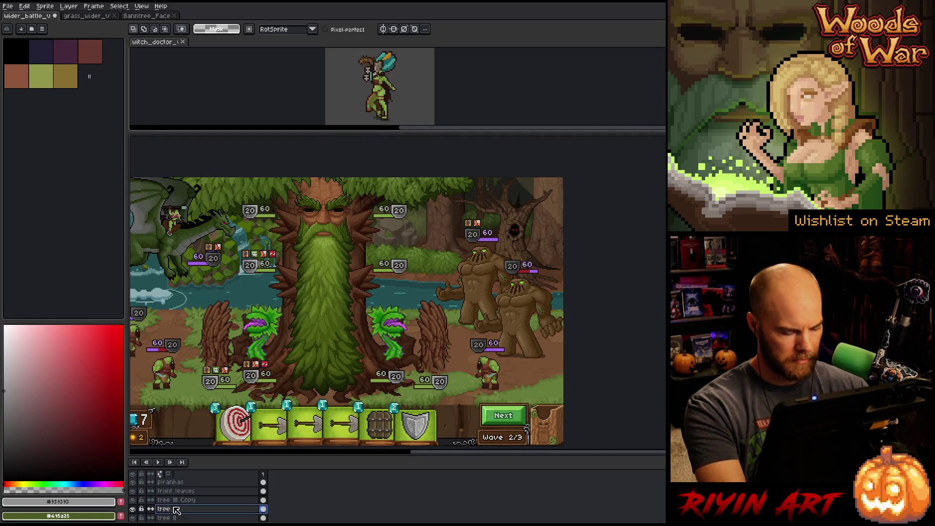
right_click(177, 509)
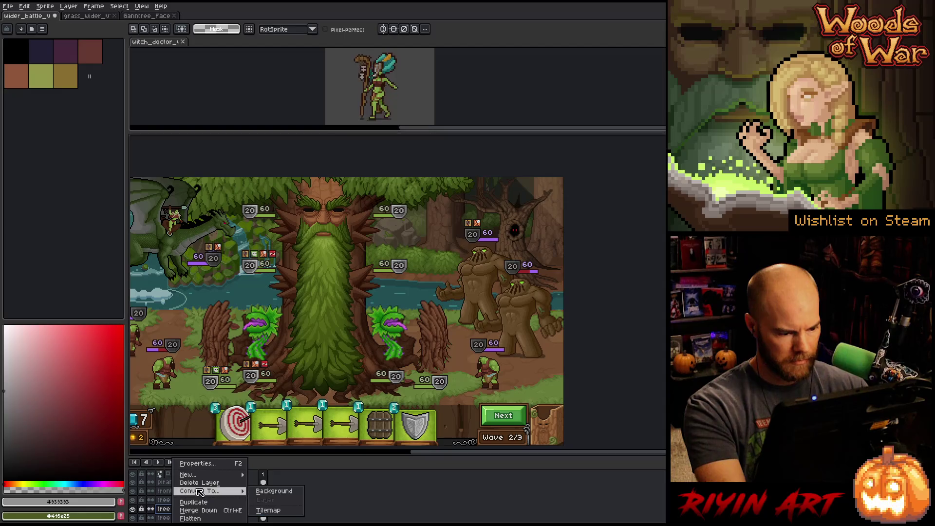
click(194, 503)
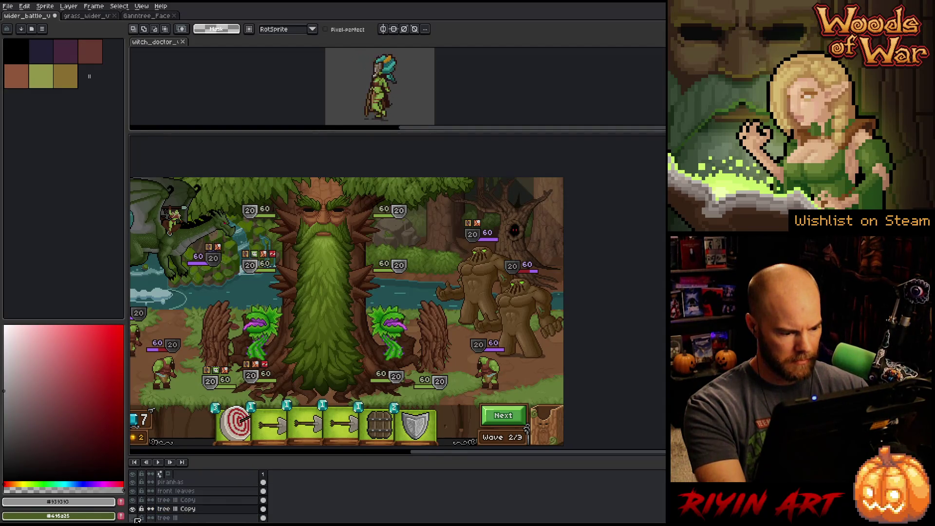
Step: Marquee-select the central tree boss, move it up about 26 pixels and commit
key(m)
mouse_move(427, 281)
mouse_down()
mouse_move(142, 210)
mouse_move(201, 170)
mouse_up()
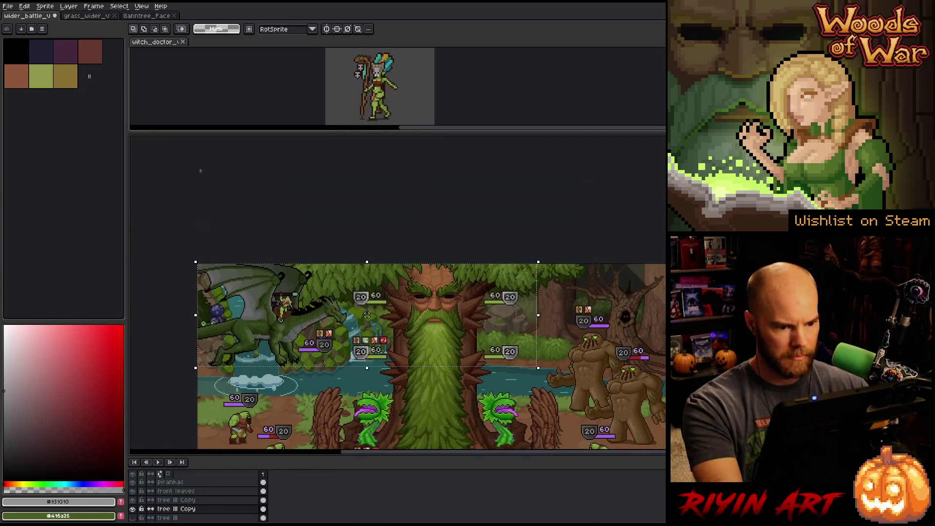
drag(302, 263, 665, 351)
drag(567, 357, 425, 241)
key(ctrl+d)
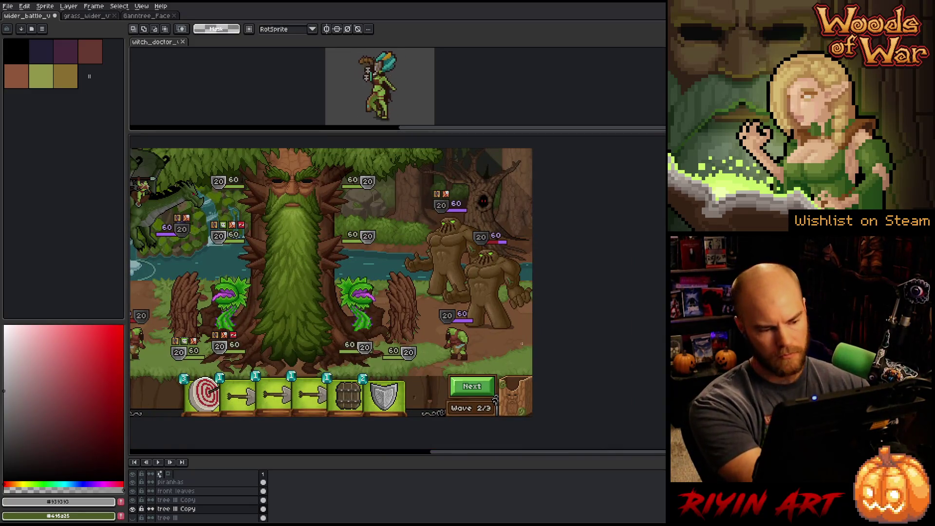
drag(189, 234, 395, 361)
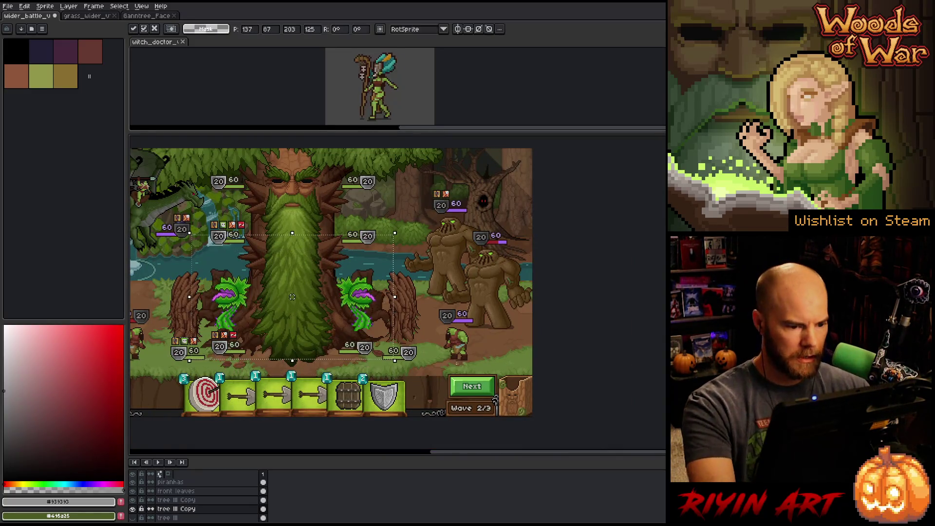
mouse_move(292, 297)
mouse_down()
mouse_move(292, 262)
mouse_move(292, 294)
mouse_move(292, 270)
mouse_up()
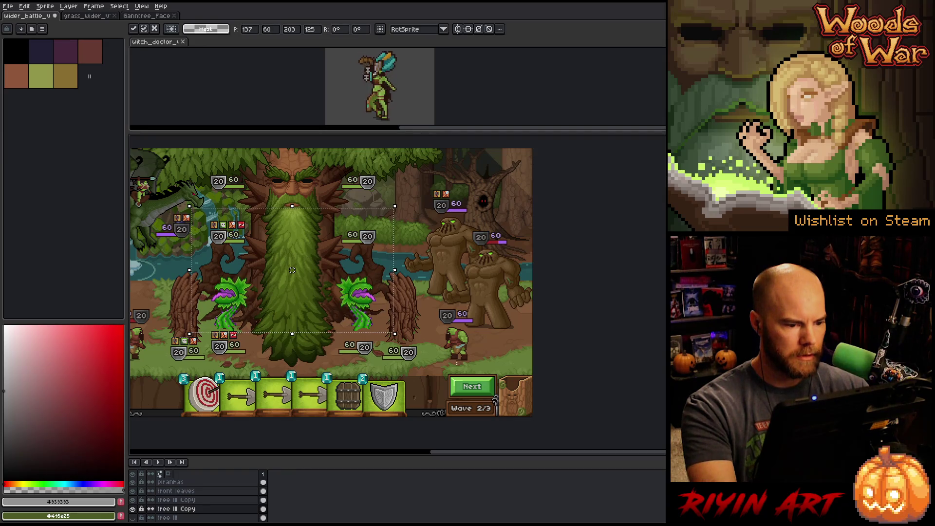
drag(292, 269, 292, 270)
key(ctrl+d)
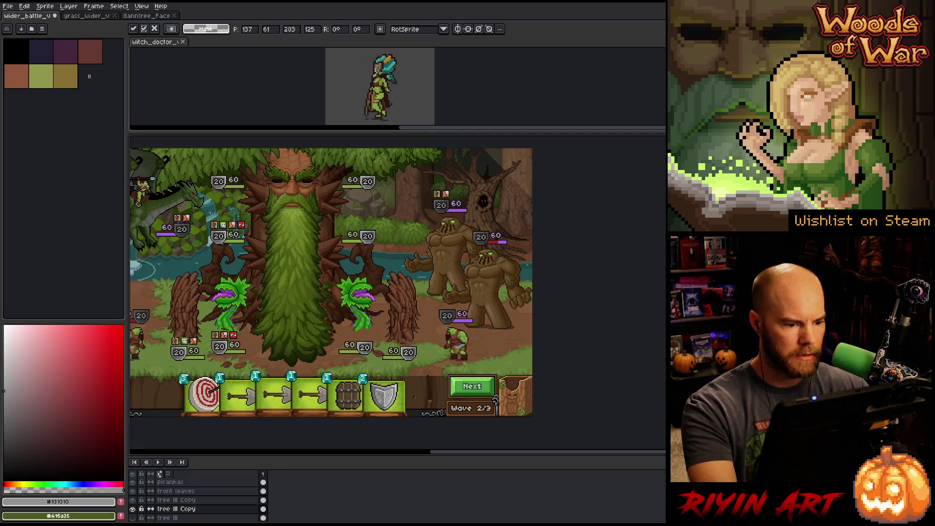
drag(428, 333, 512, 337)
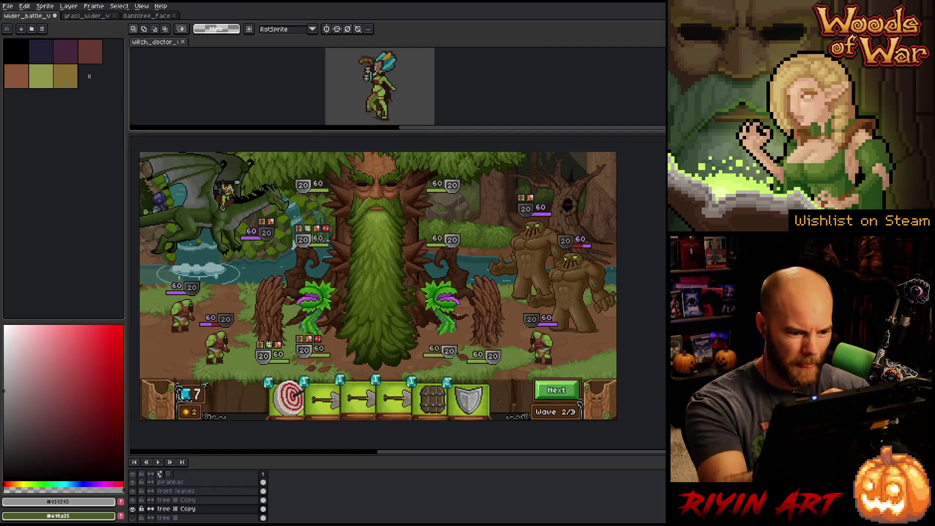
Step: Sample the bark, switch to a 4 px pencil, and settle on dark brown #4e301d
key(i)
click(420, 305)
key(b)
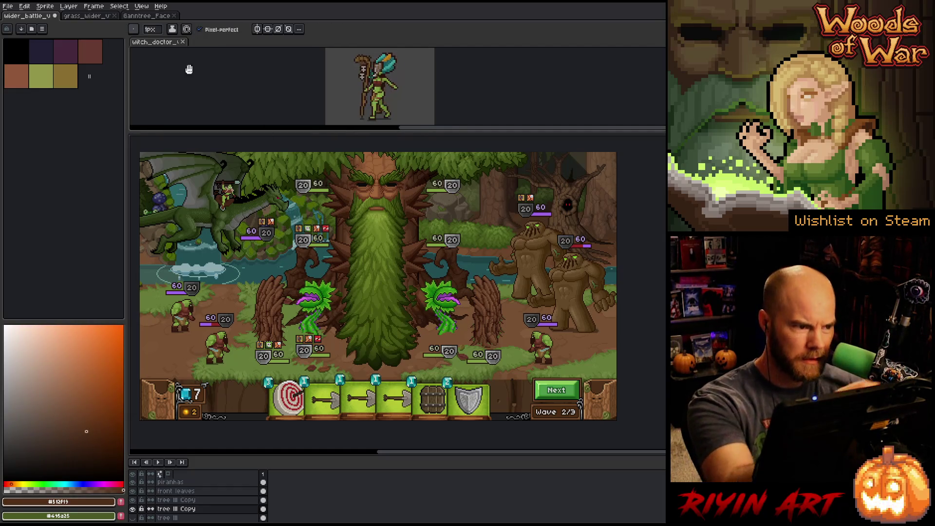
drag(153, 43, 155, 43)
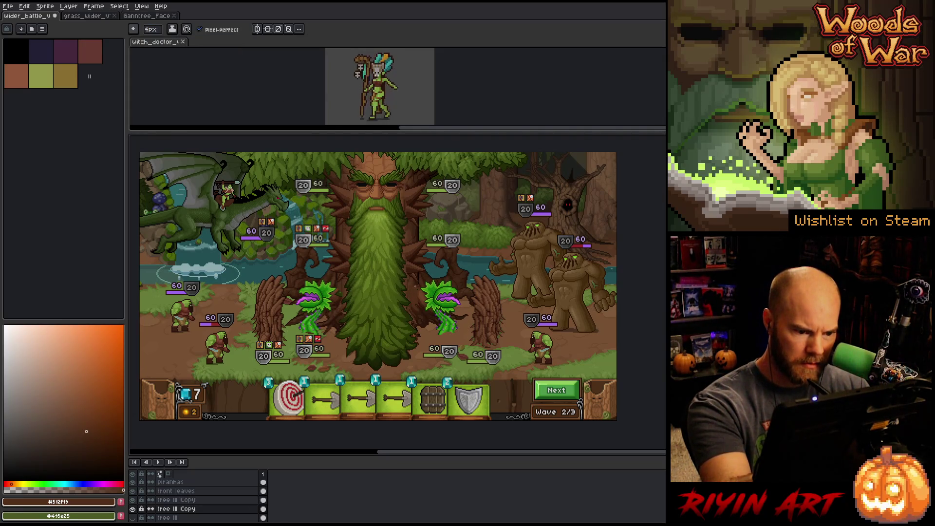
alt+click(418, 293)
alt+click(418, 301)
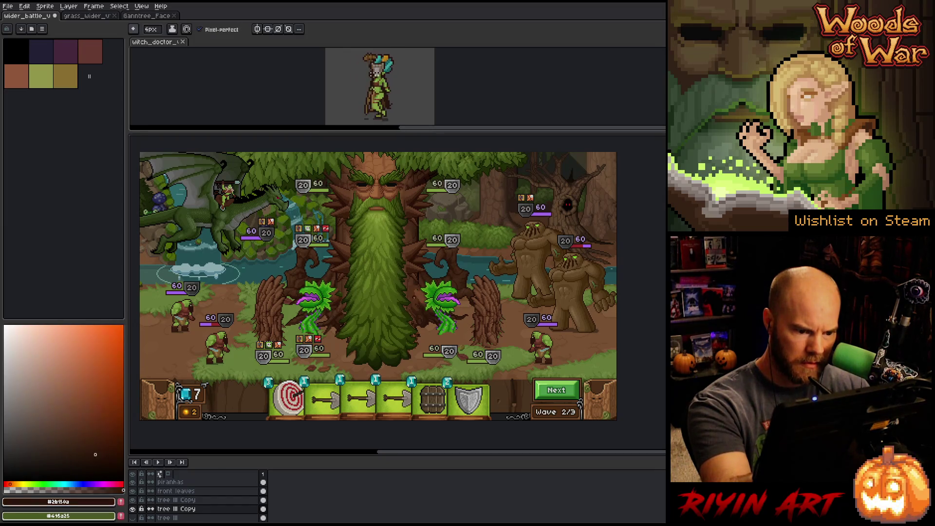
alt+click(423, 305)
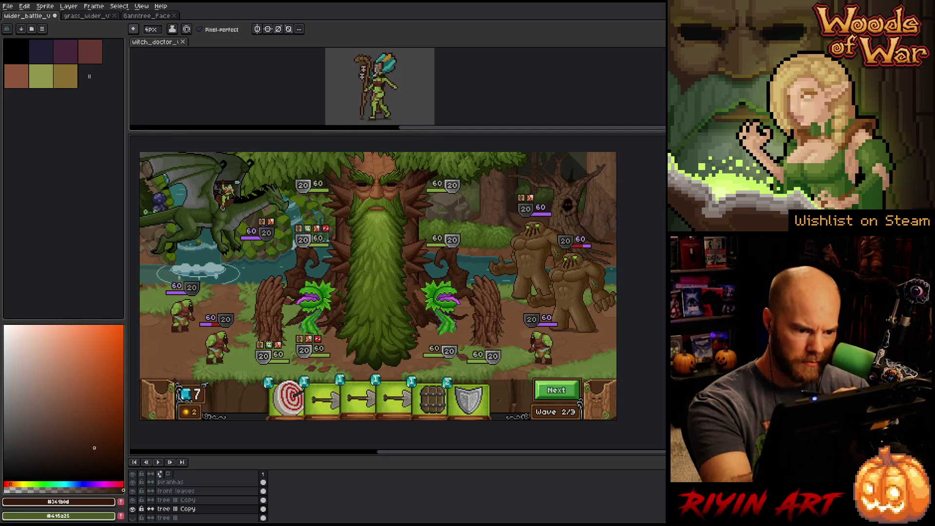
alt+click(421, 302)
alt+click(294, 244)
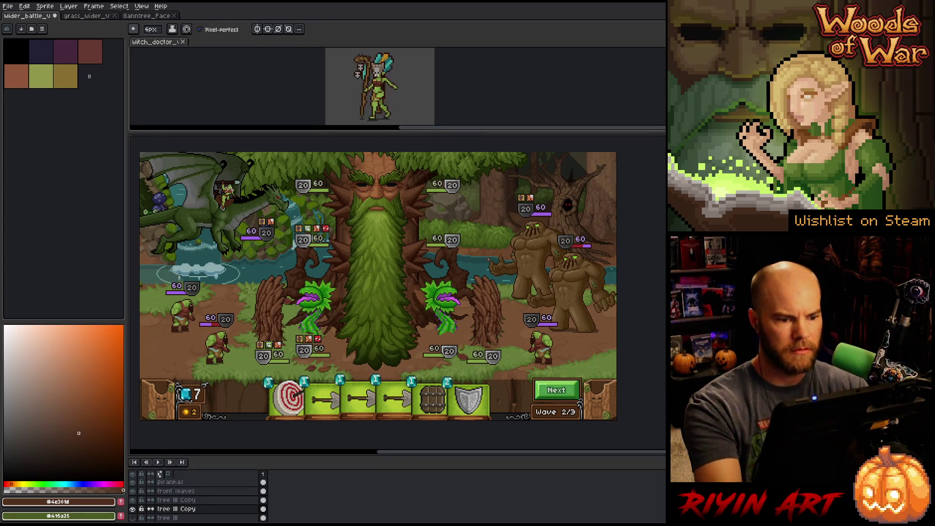
Step: Select the spike shot layer and duplicate it
key(v)
click(345, 255)
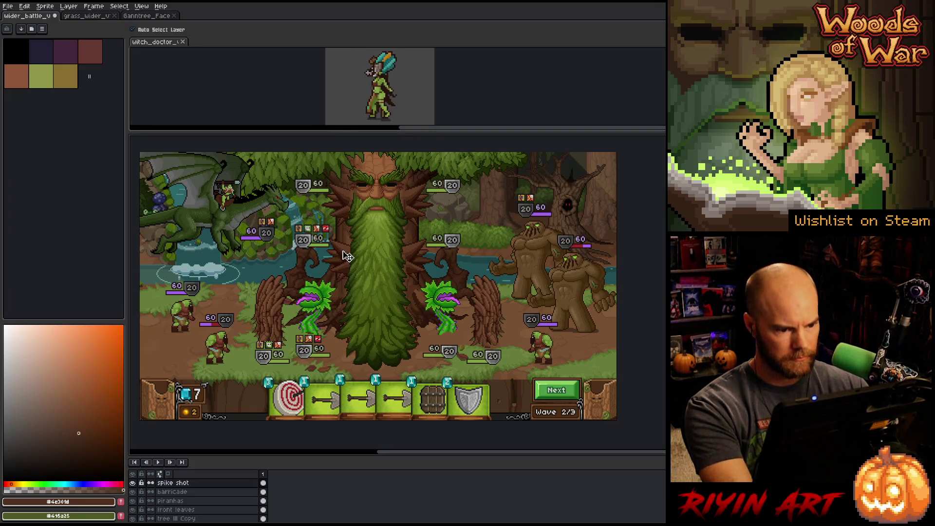
right_click(172, 483)
click(189, 501)
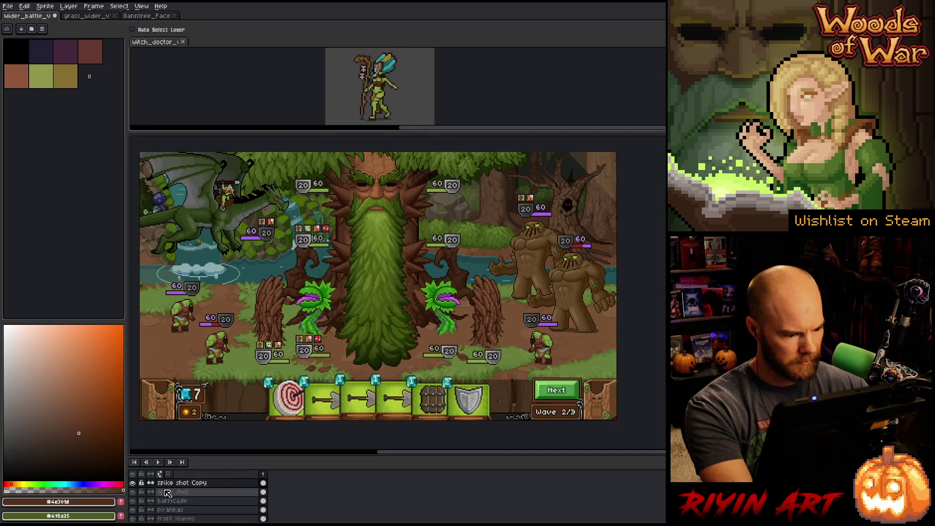
Step: Rename the copy to spike shot III and hide the original spike shot layer
double_click(183, 483)
key(End)
key(BackSpace)
key(BackSpace)
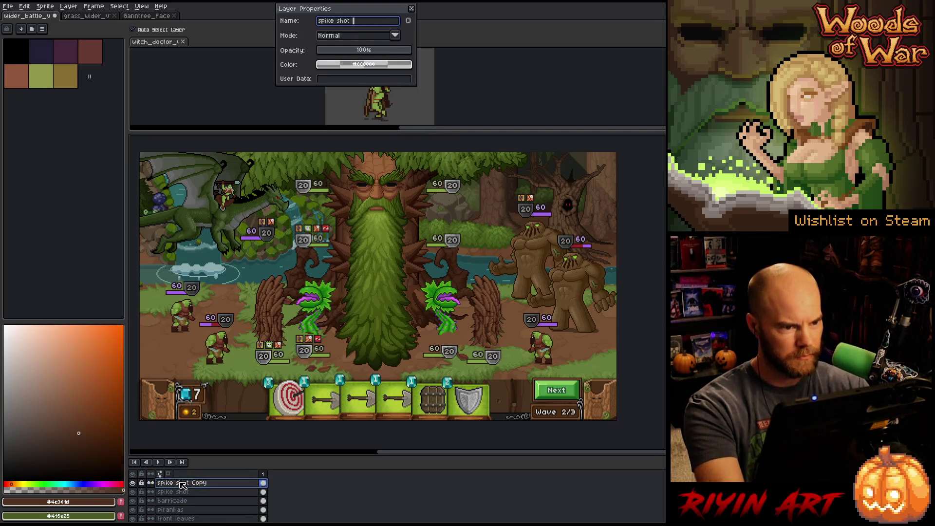
key(BackSpace)
key(Return)
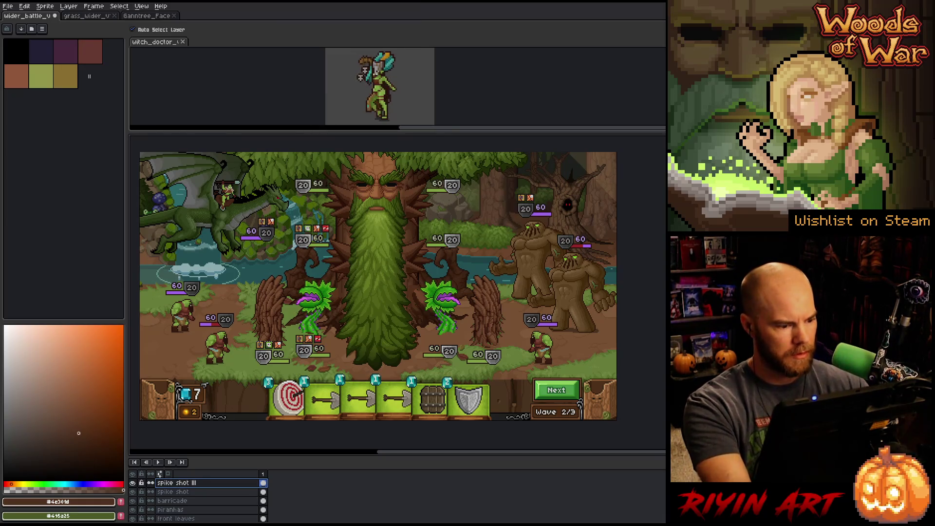
click(132, 491)
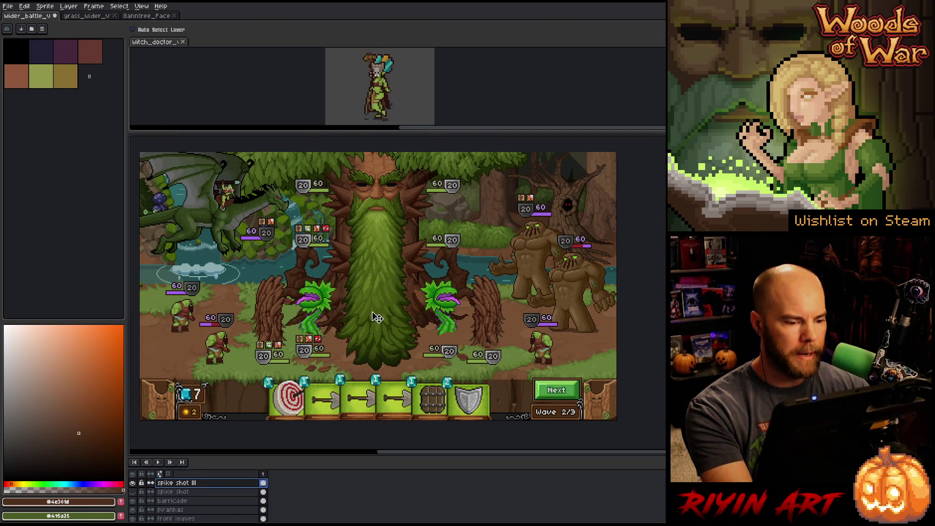
Step: Sample the bark brown, return to the pencil, and switch to the tree III Copy layer
scroll(407, 312, up, 1)
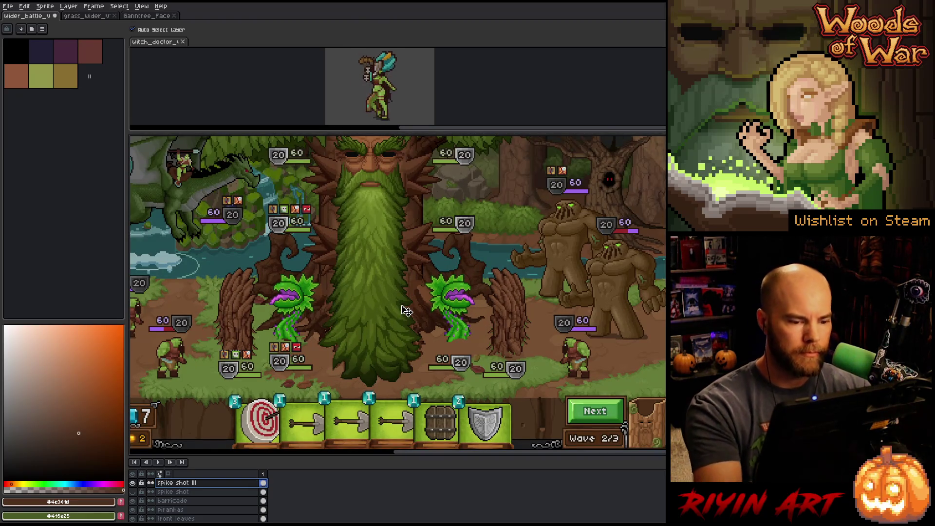
alt+click(430, 259)
key(b)
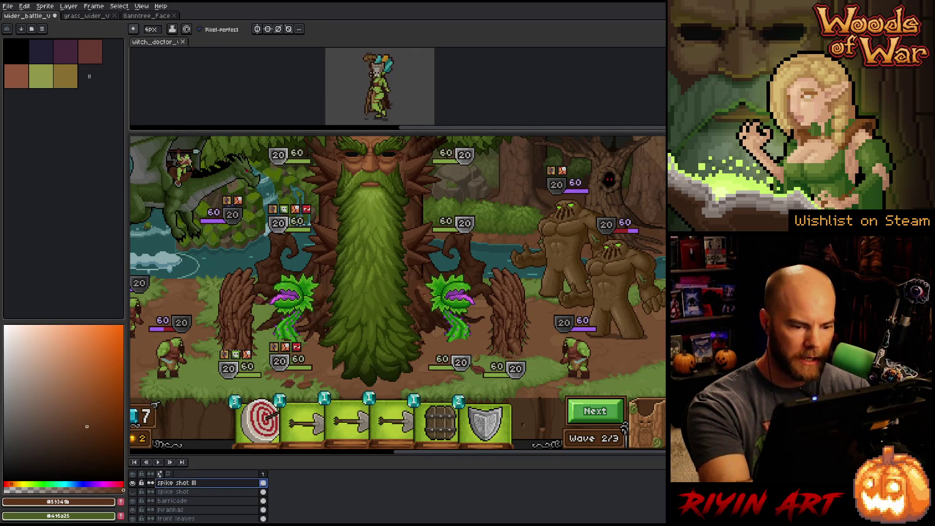
ctrl+click(430, 300)
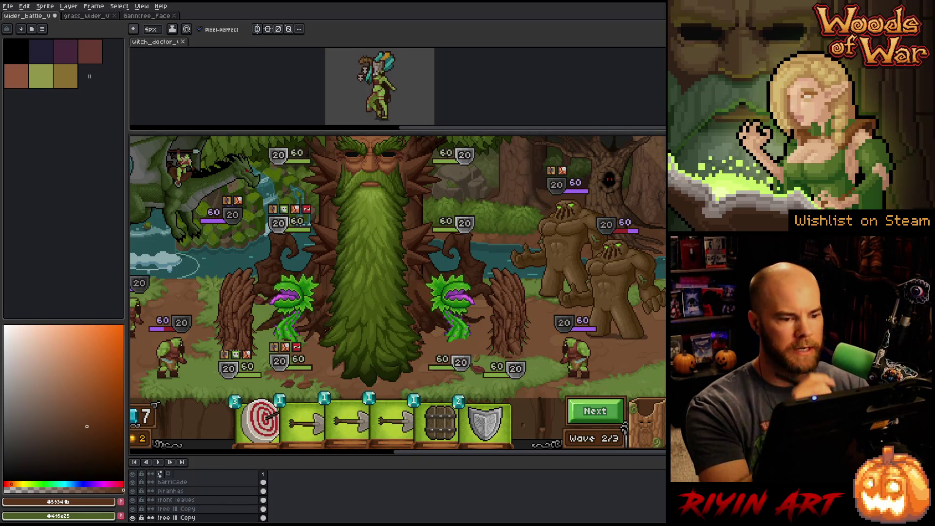
key(v)
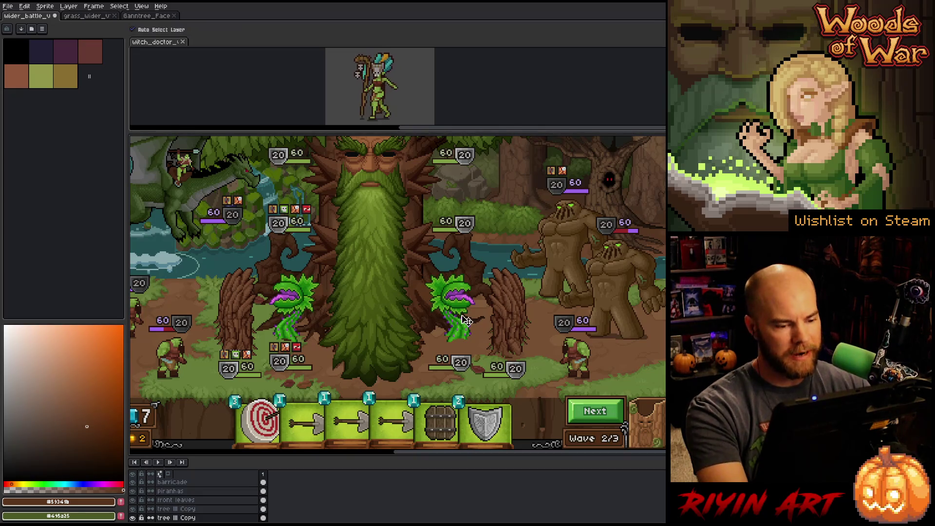
Step: Centre the view on the tree and marquee-select its left side and beard
scroll(411, 279, down, 1)
scroll(411, 279, up, 2)
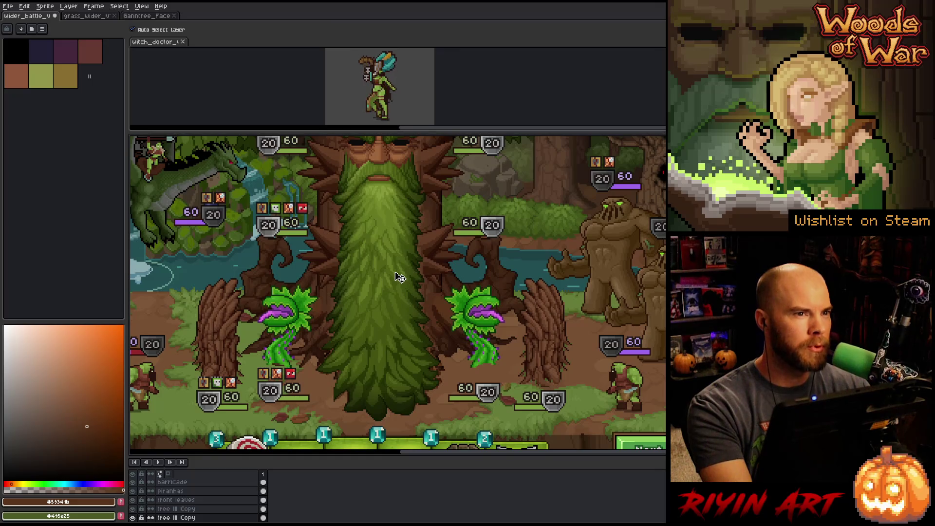
scroll(399, 277, down, 1)
key(h)
drag(390, 290, 359, 310)
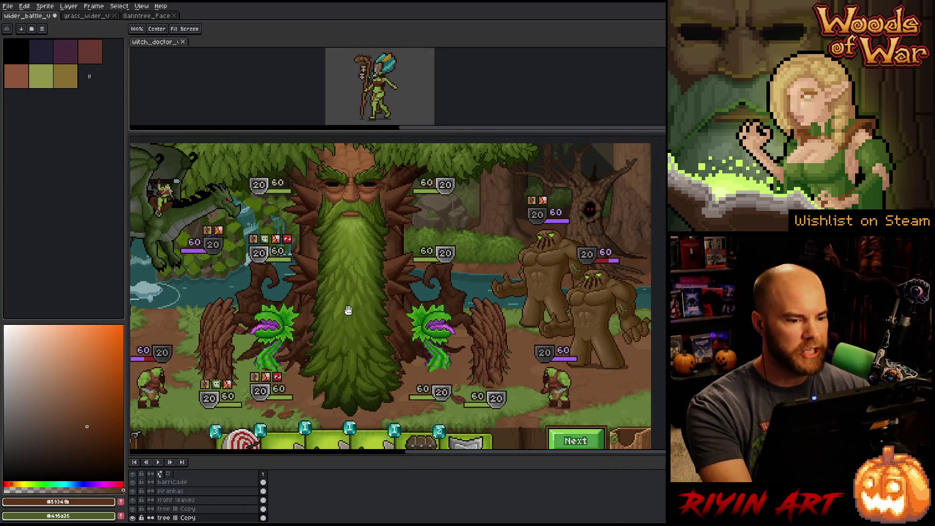
scroll(349, 310, down, 1)
key(v)
scroll(190, 489, up, 1)
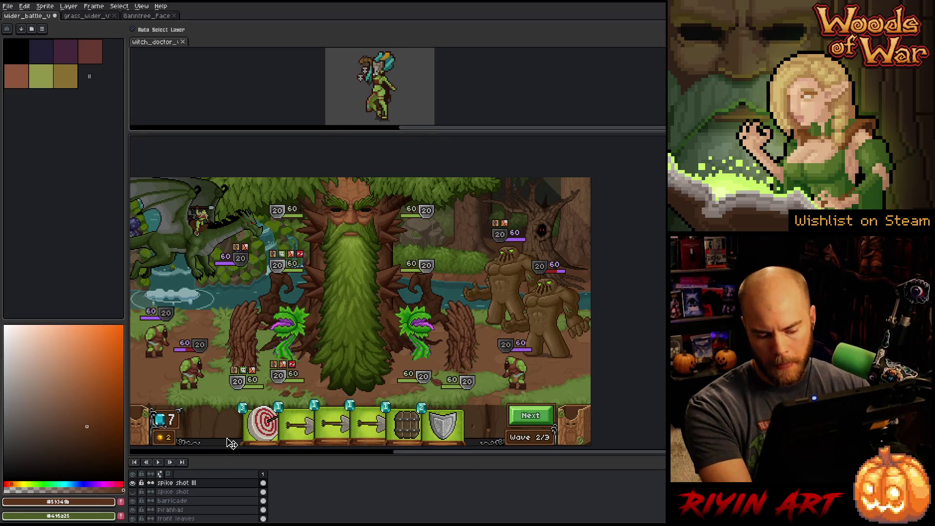
key(m)
mouse_move(274, 180)
mouse_down()
mouse_move(346, 341)
mouse_move(346, 326)
mouse_move(332, 329)
mouse_up()
Step: Shift the left tree part 7 pixels right and the right portion 9 pixels right, then commit
key(Right)
key(Right)
key(Right)
key(Left)
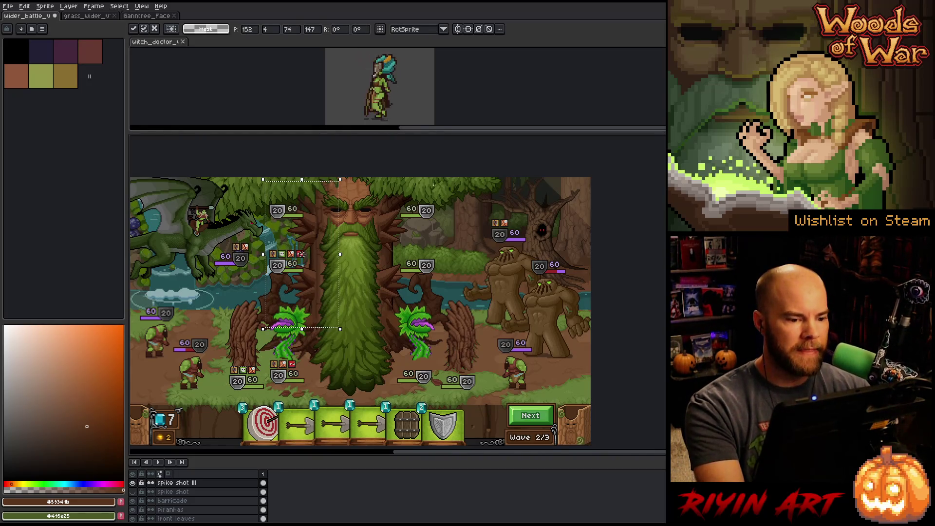
drag(437, 192, 366, 313)
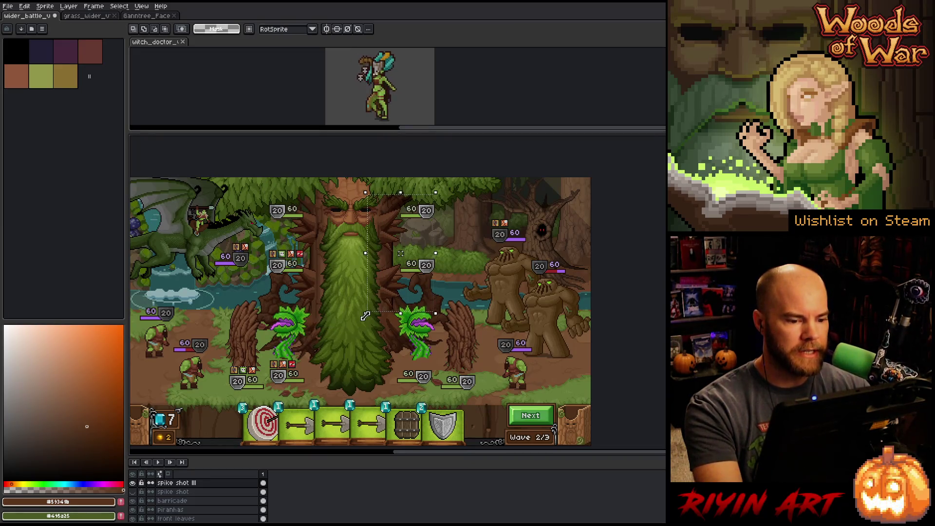
key(Right)
key(Right)
key(Right)
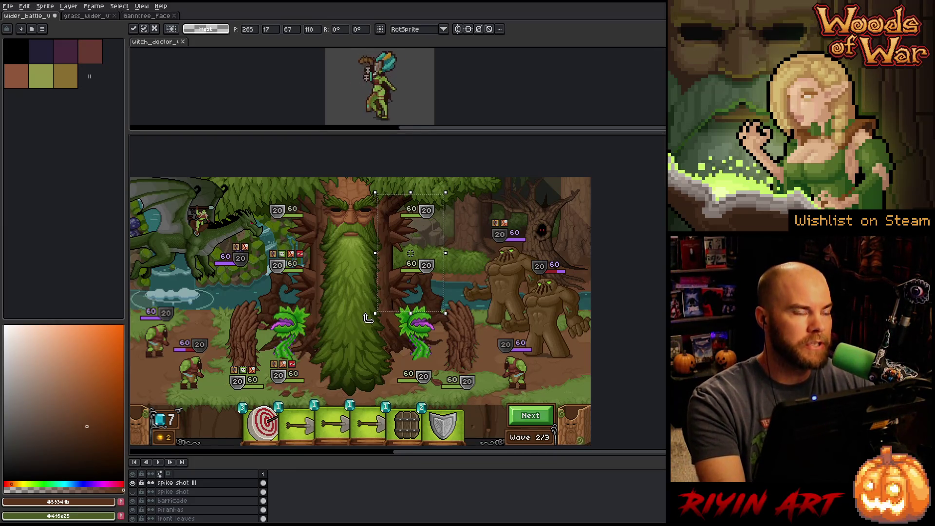
key(ctrl+d)
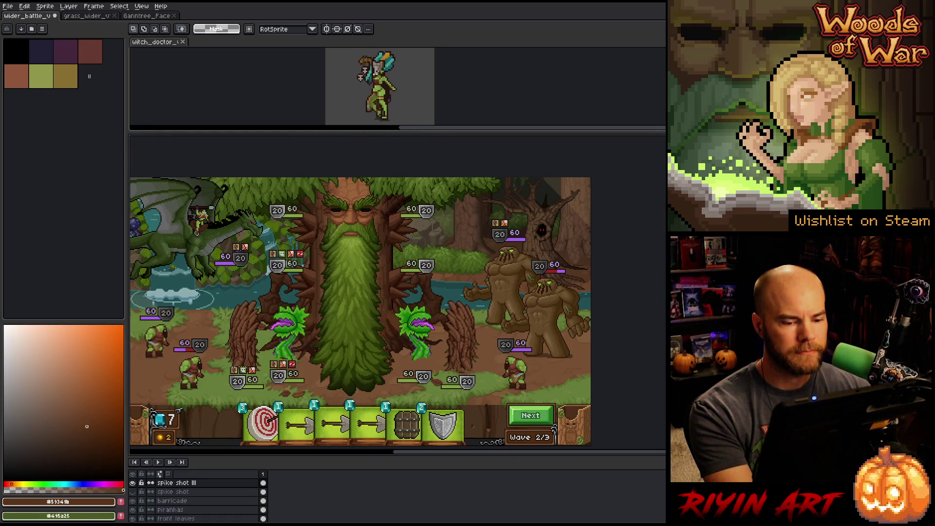
Step: Marquee-select the grass ground band beneath the plants and tree boss
scroll(342, 268, up, 1)
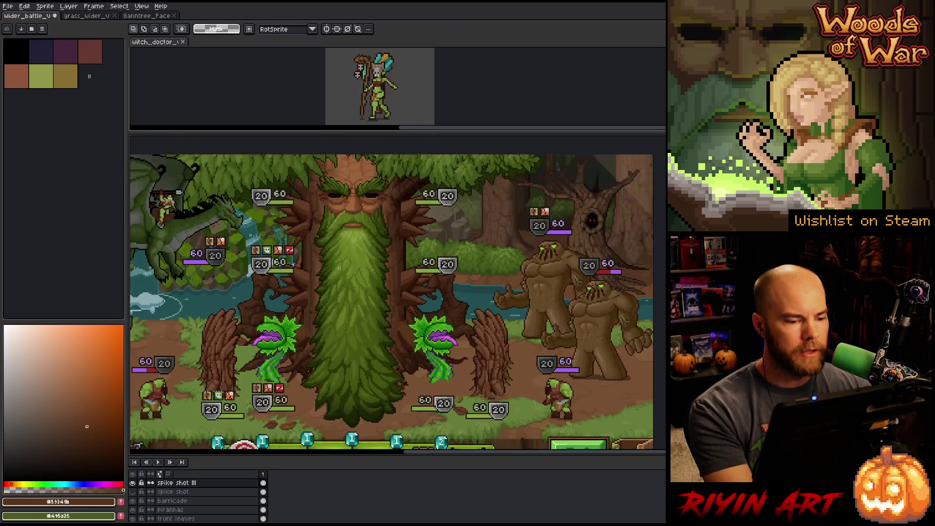
scroll(341, 265, down, 1)
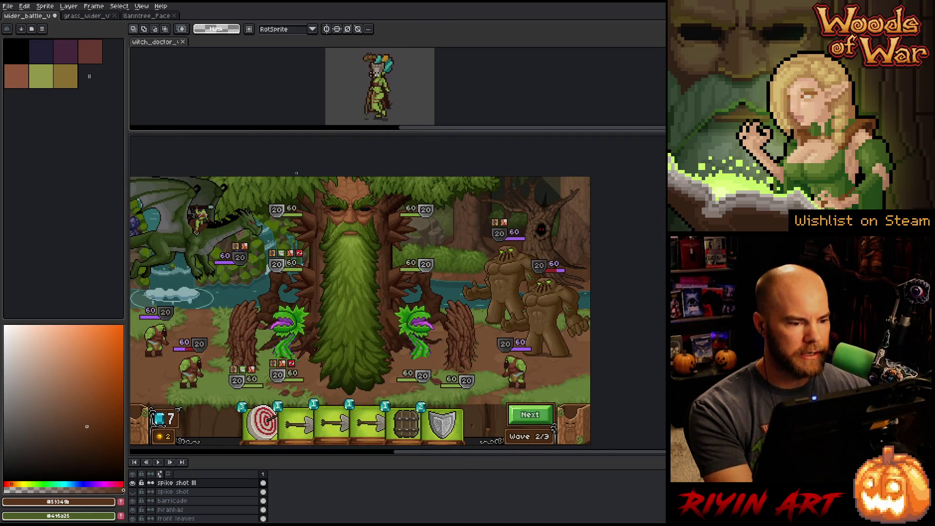
mouse_move(297, 185)
mouse_down()
mouse_move(346, 318)
mouse_move(373, 362)
mouse_move(433, 343)
mouse_move(412, 351)
mouse_up()
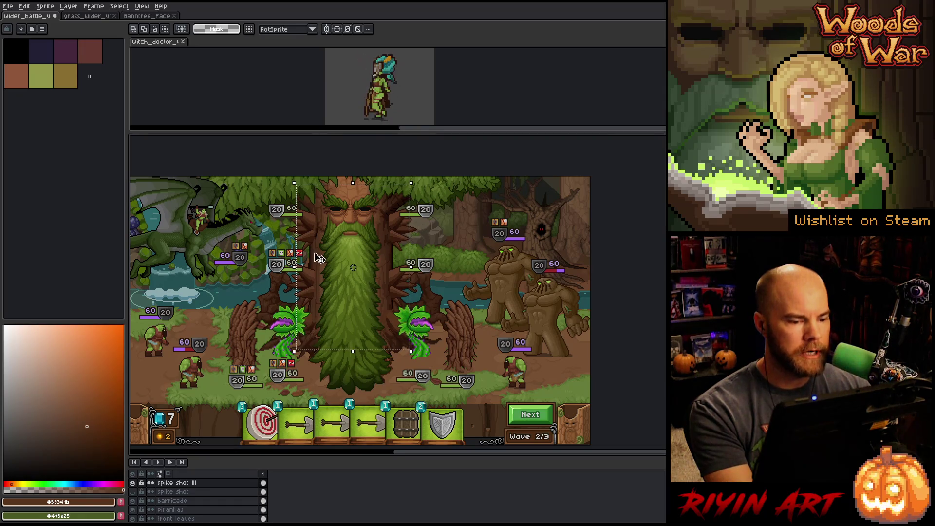
key(ctrl+d)
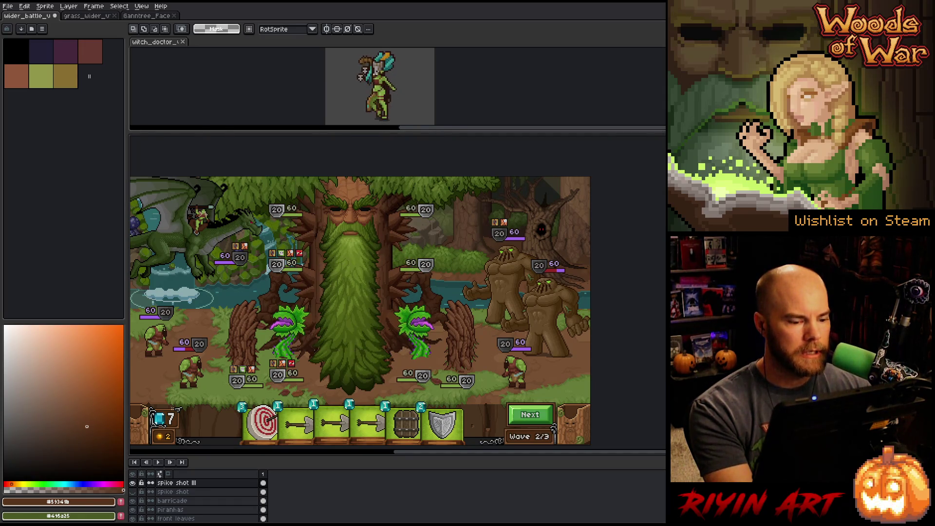
drag(194, 404, 282, 355)
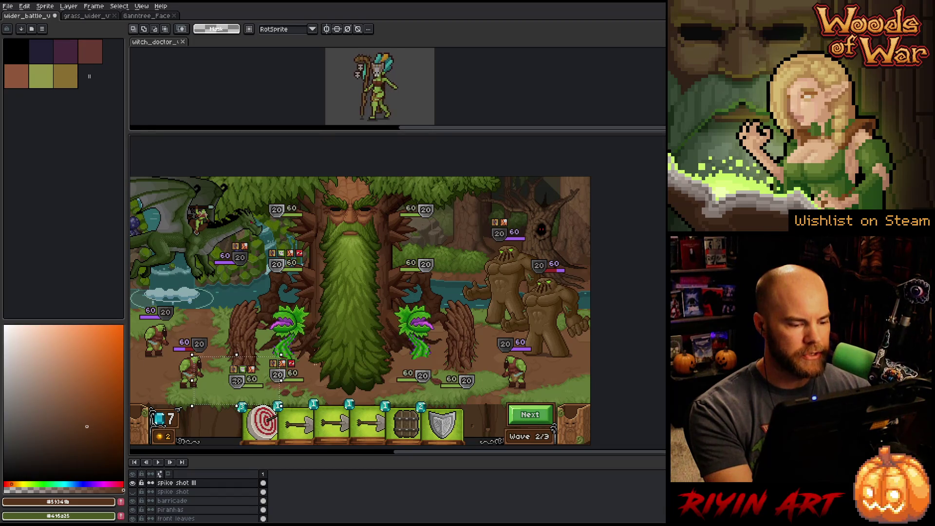
mouse_move(589, 404)
mouse_down()
mouse_move(373, 370)
mouse_move(373, 357)
mouse_up()
scroll(219, 394, up, 4)
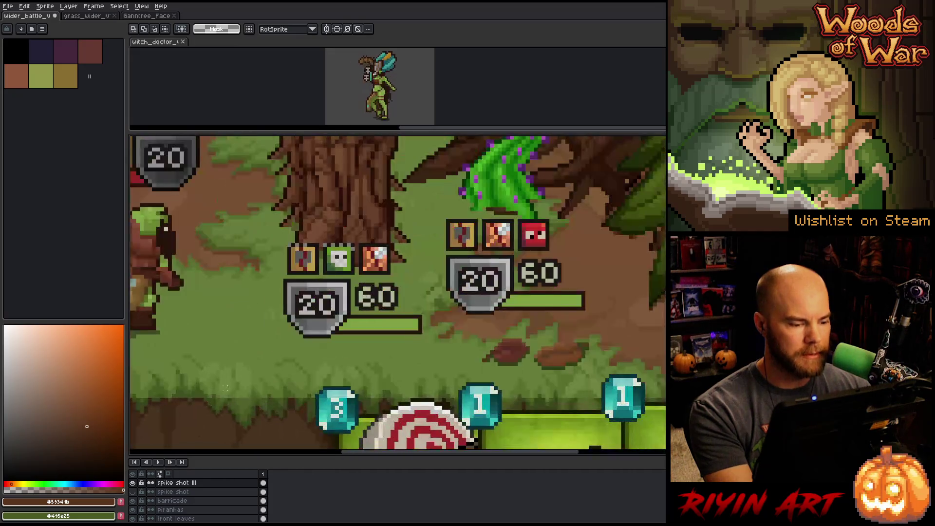
scroll(225, 387, down, 4)
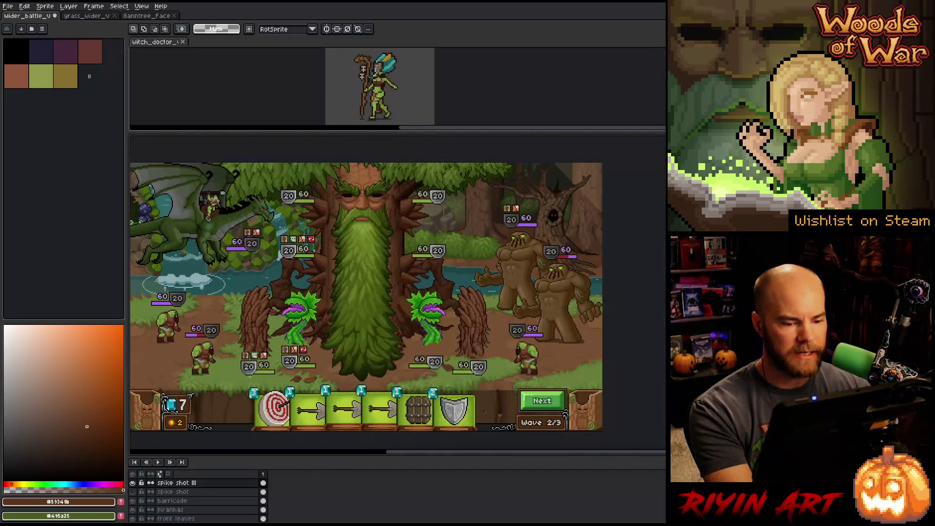
click(87, 15)
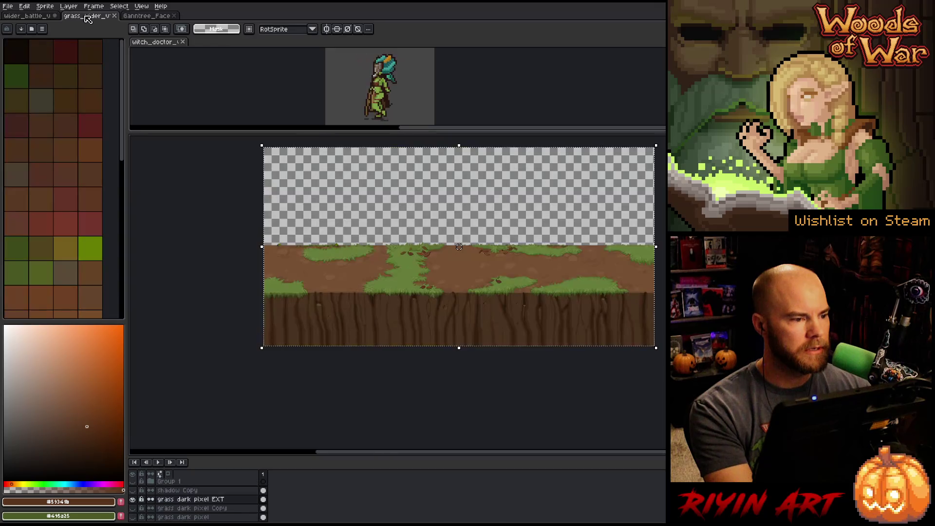
Step: In grass_wider, hide the tan marker boxes layer and grey bg, then select all
click(133, 502)
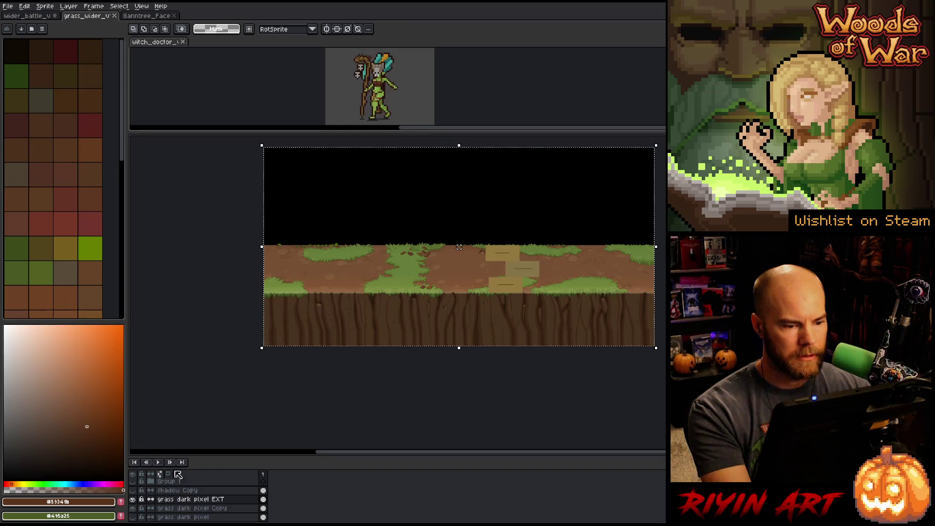
key(ctrl+d)
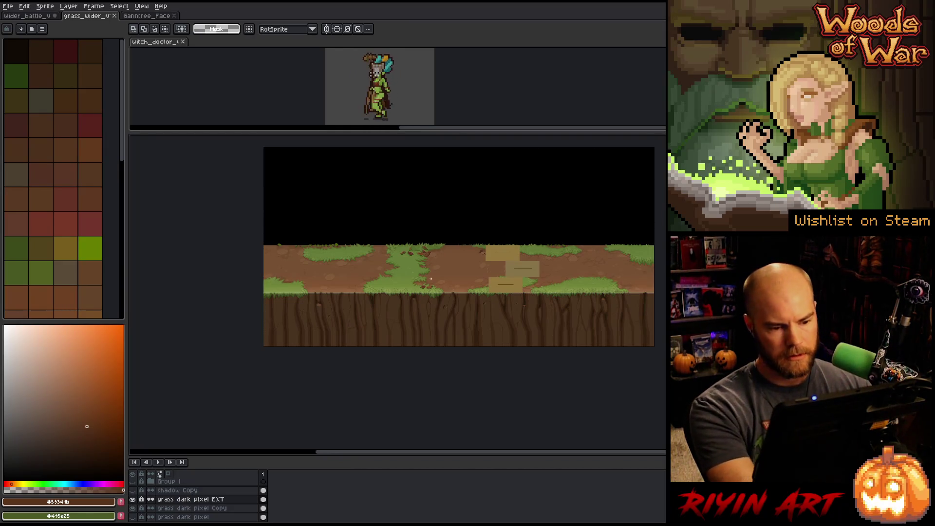
key(v)
click(500, 275)
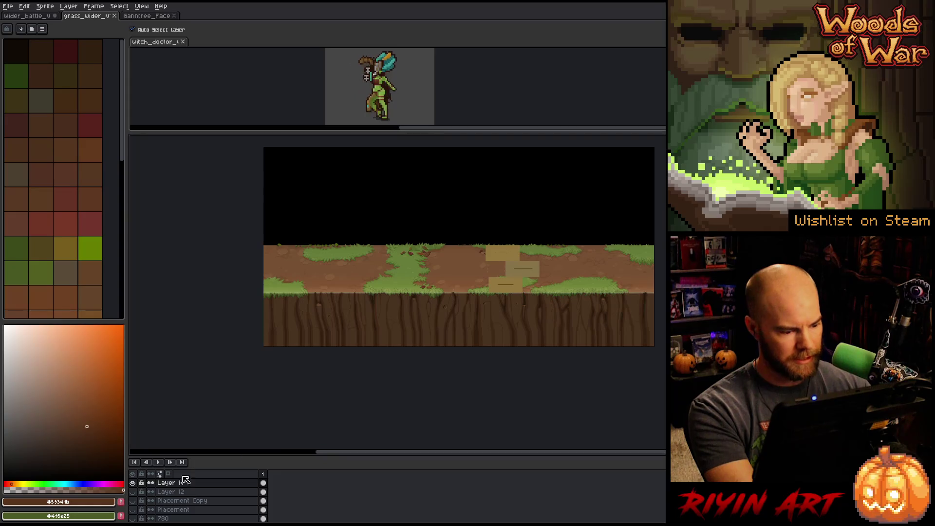
click(133, 484)
scroll(162, 516, down, 8)
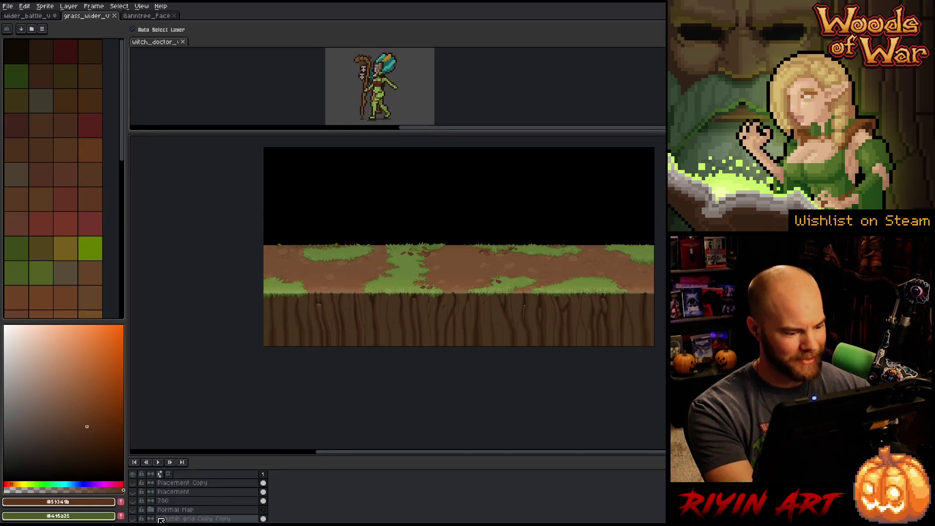
scroll(161, 512, down, 10)
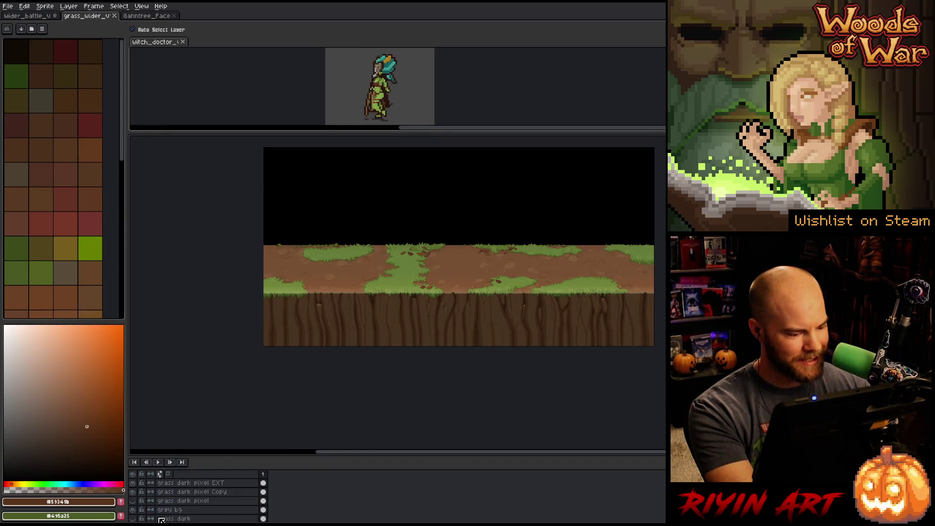
click(134, 491)
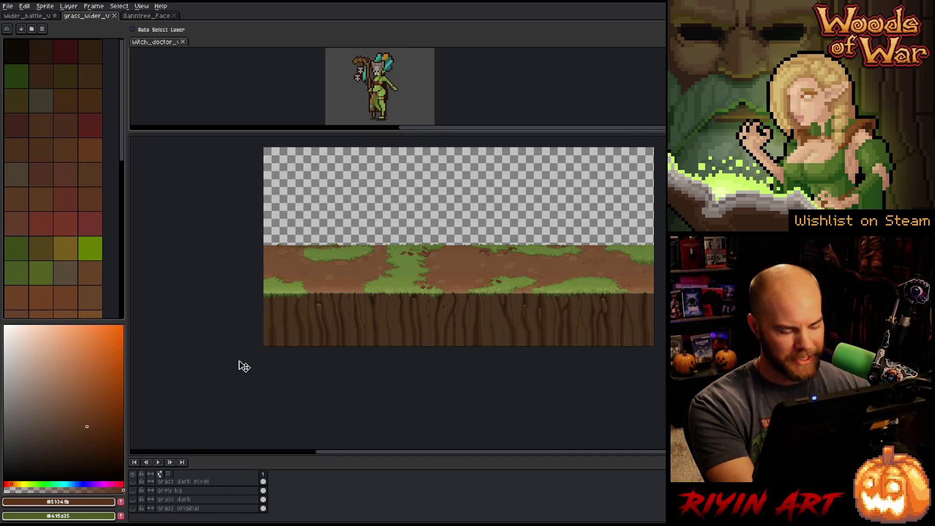
key(ctrl+a)
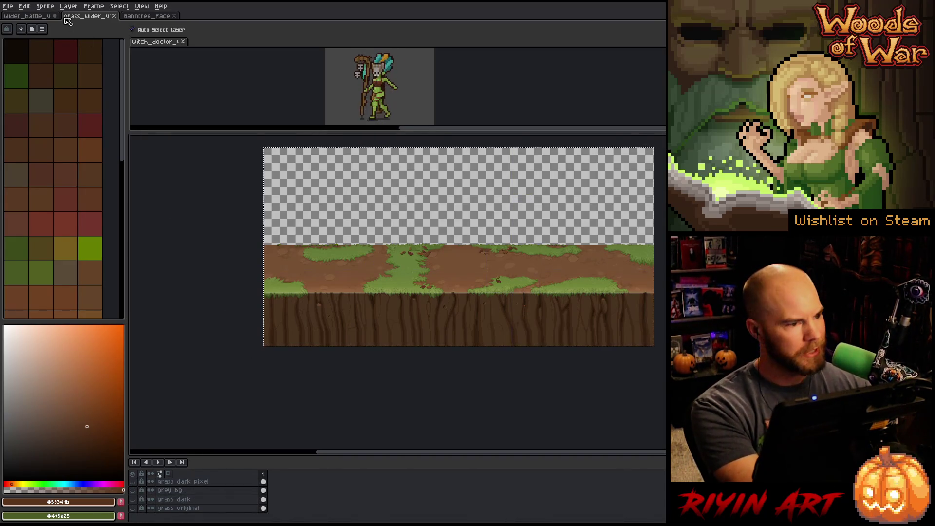
Step: In wider_battle, add new Layer 37 above grass and paste the copied grass strip into it
click(40, 18)
scroll(266, 329, down, 1)
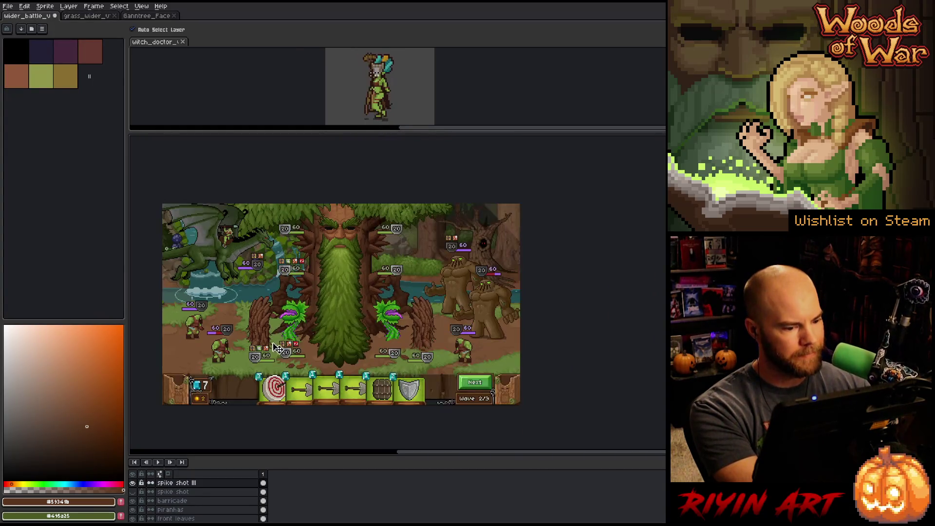
scroll(197, 494, up, 2)
scroll(166, 517, up, 3)
key(shift+n)
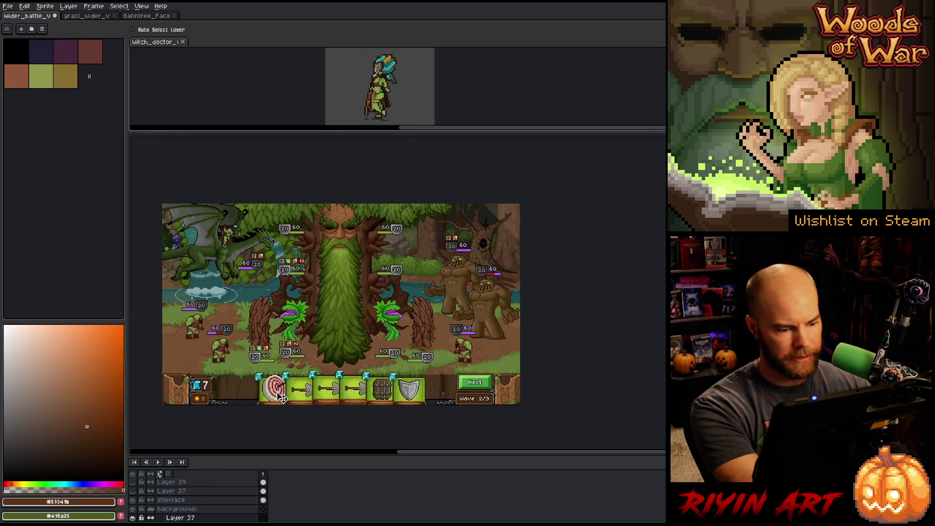
key(ctrl+v)
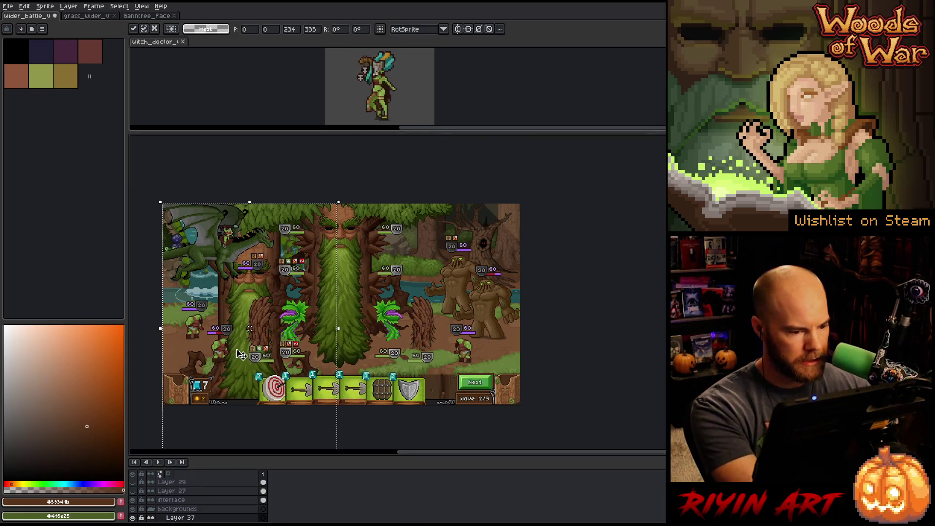
key(Return)
click(87, 18)
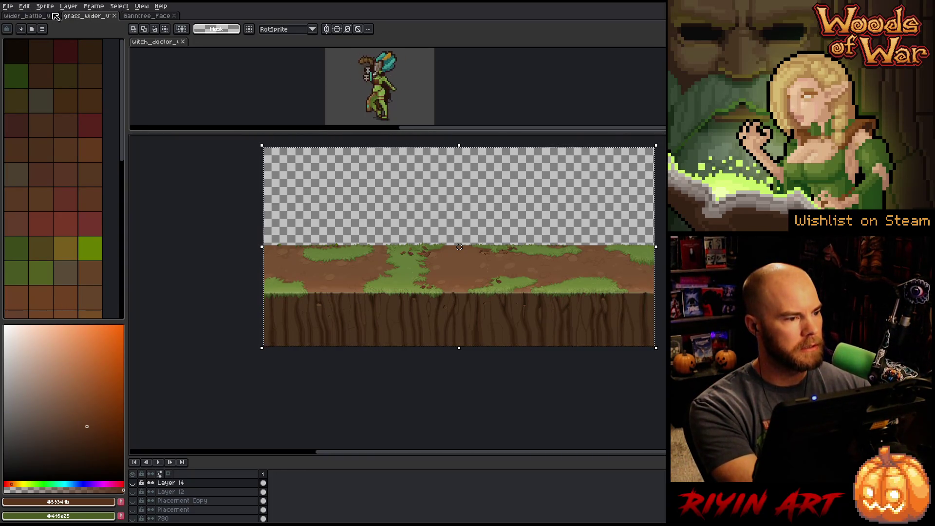
click(54, 15)
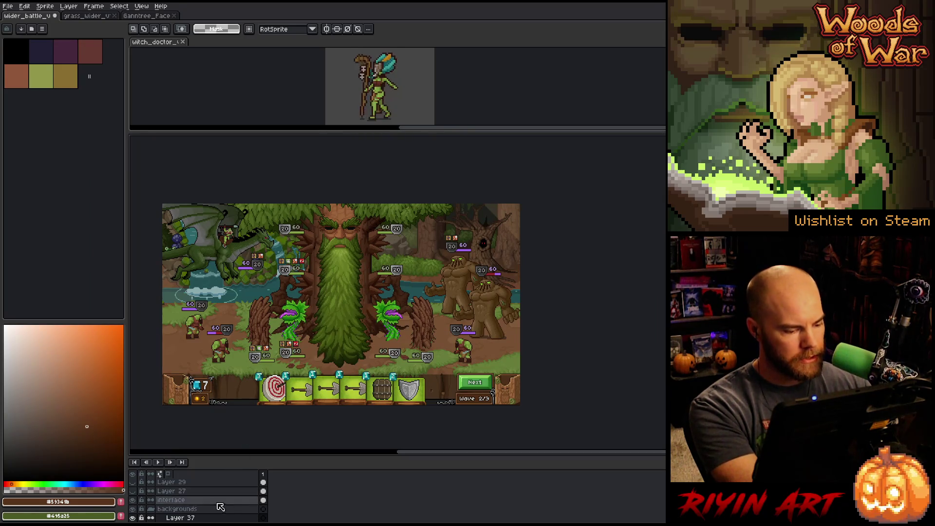
key(ctrl+t)
Step: Drag the pasted 786×400 grass strip to position -151, -64 and commit it
mouse_move(446, 349)
mouse_down()
mouse_move(237, 330)
mouse_move(421, 329)
mouse_move(323, 332)
mouse_up()
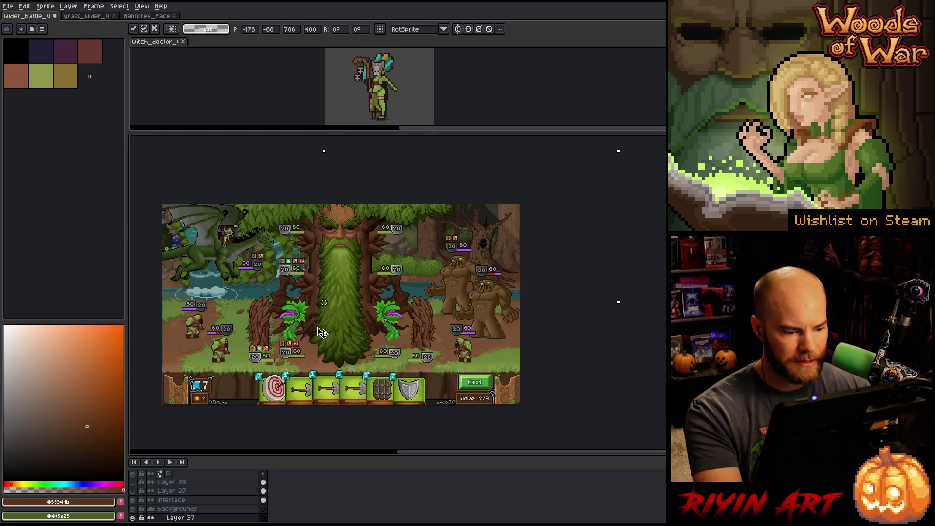
drag(321, 332, 343, 332)
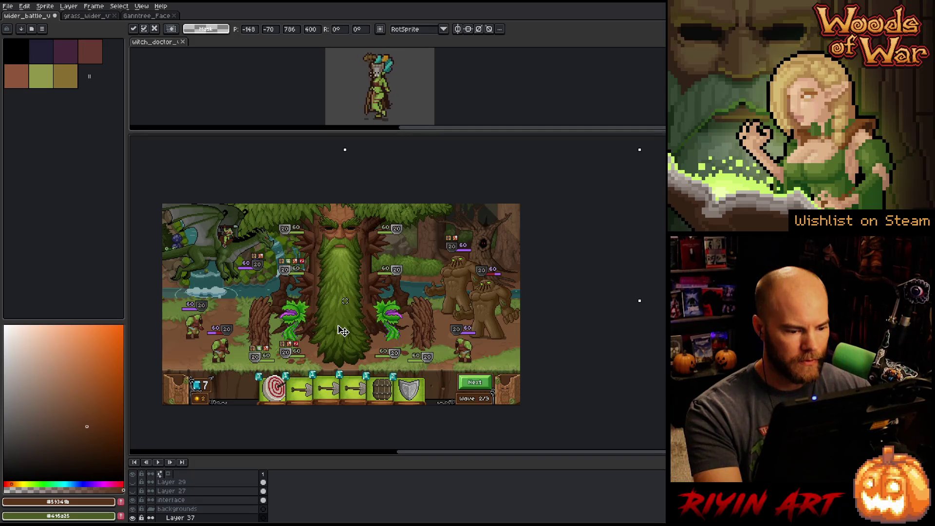
drag(344, 330, 341, 335)
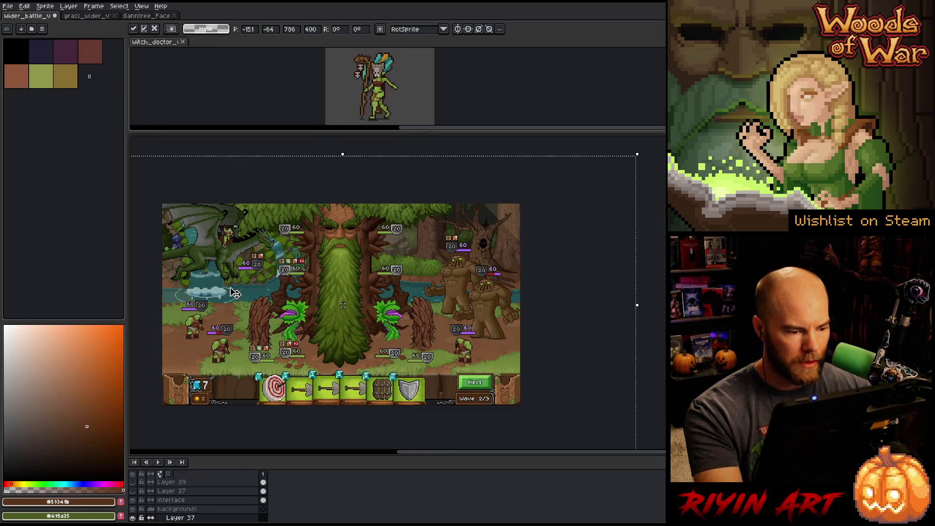
scroll(224, 300, up, 3)
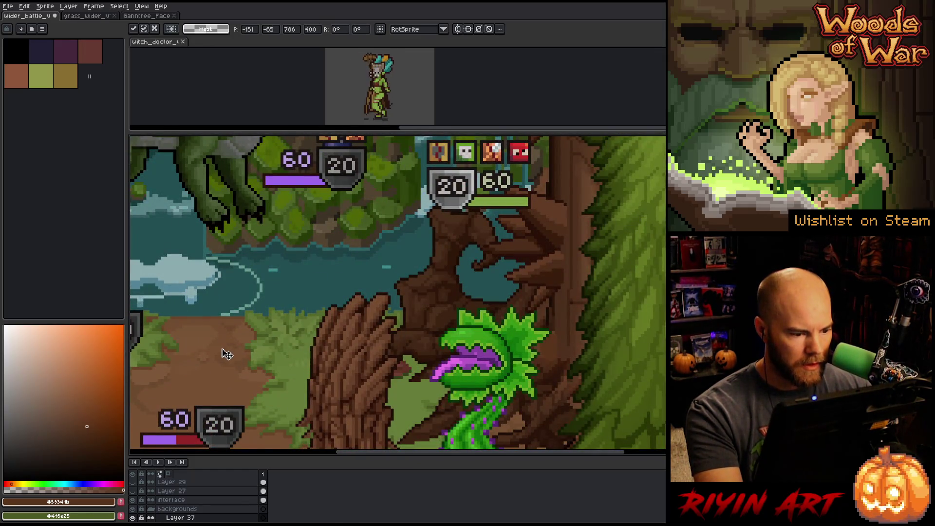
scroll(224, 354, down, 3)
scroll(195, 502, down, 2)
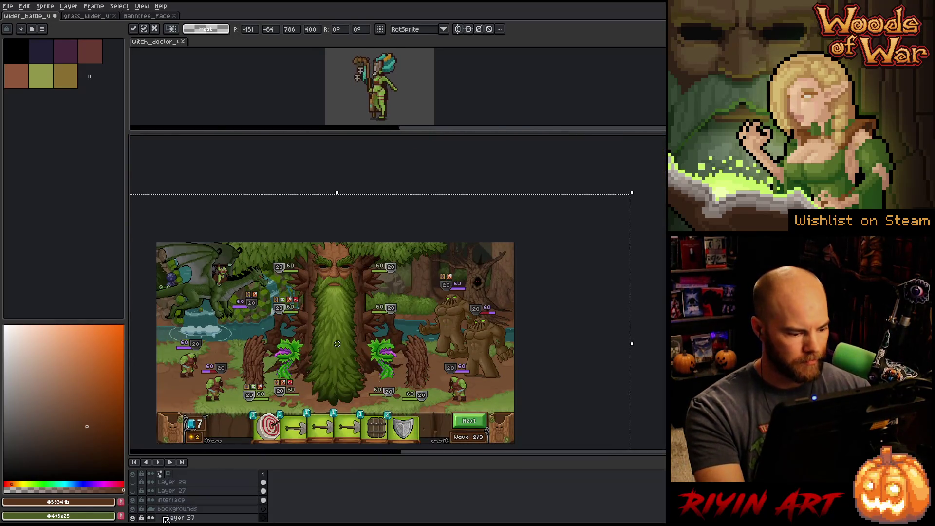
scroll(279, 352, down, 2)
scroll(278, 352, up, 2)
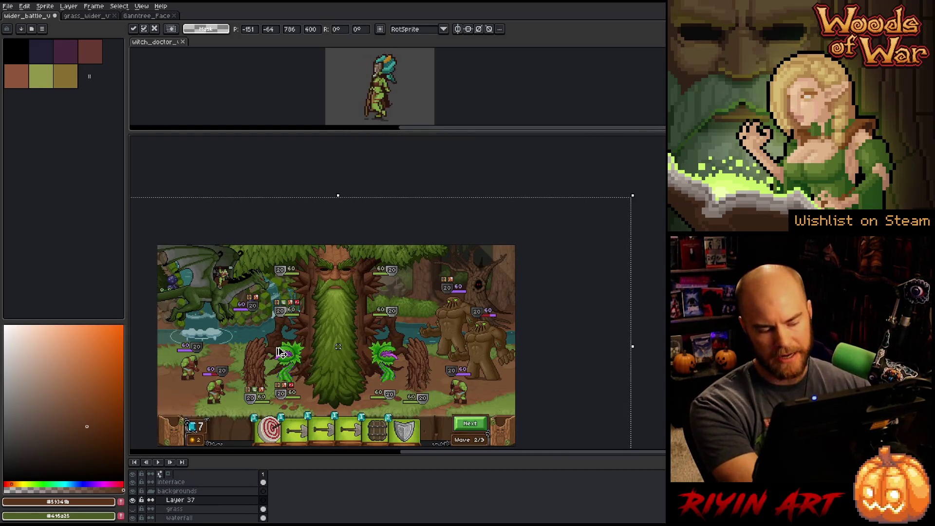
key(Return)
scroll(347, 312, down, 2)
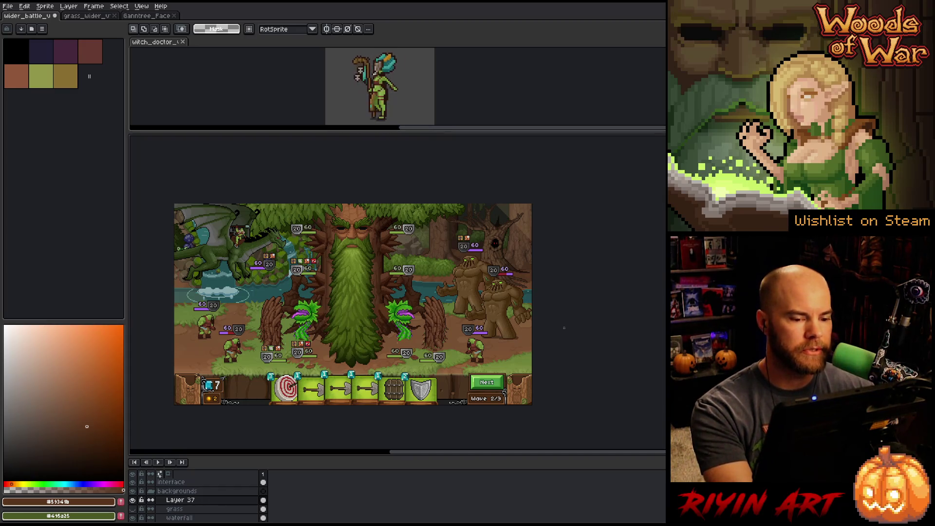
scroll(261, 300, up, 1)
scroll(260, 299, down, 1)
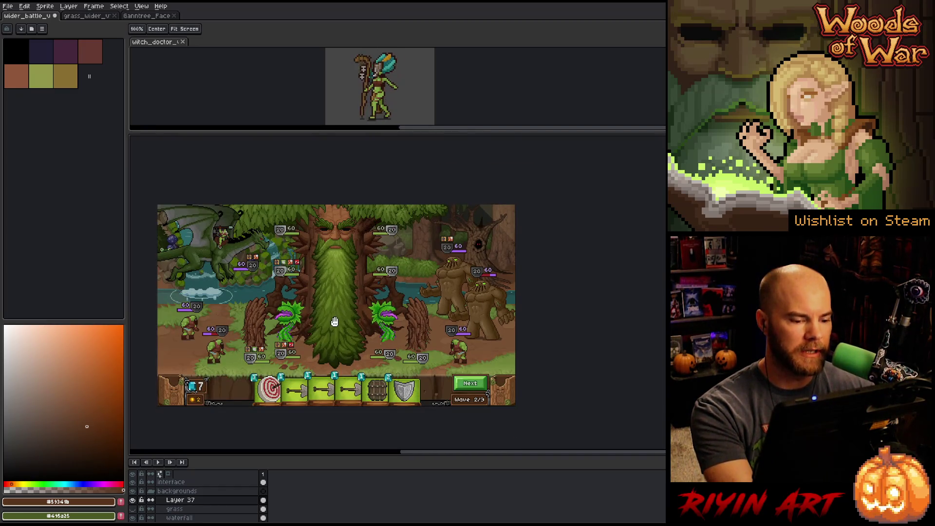
Step: Re-paste the central tree image in place and clear the selections around its face
drag(261, 300, 272, 314)
scroll(337, 351, up, 1)
mouse_move(336, 368)
mouse_down()
mouse_move(346, 333)
mouse_move(357, 333)
mouse_up()
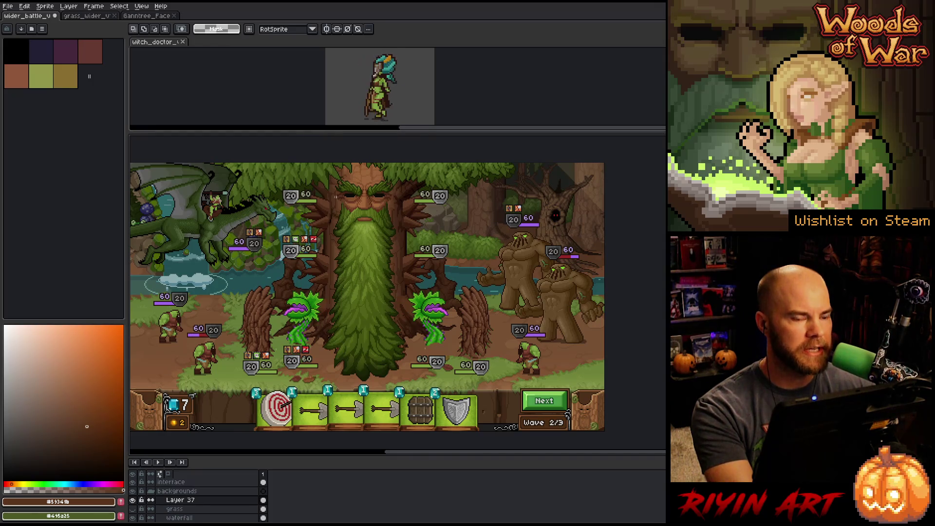
drag(327, 175, 415, 366)
key(ctrl+d)
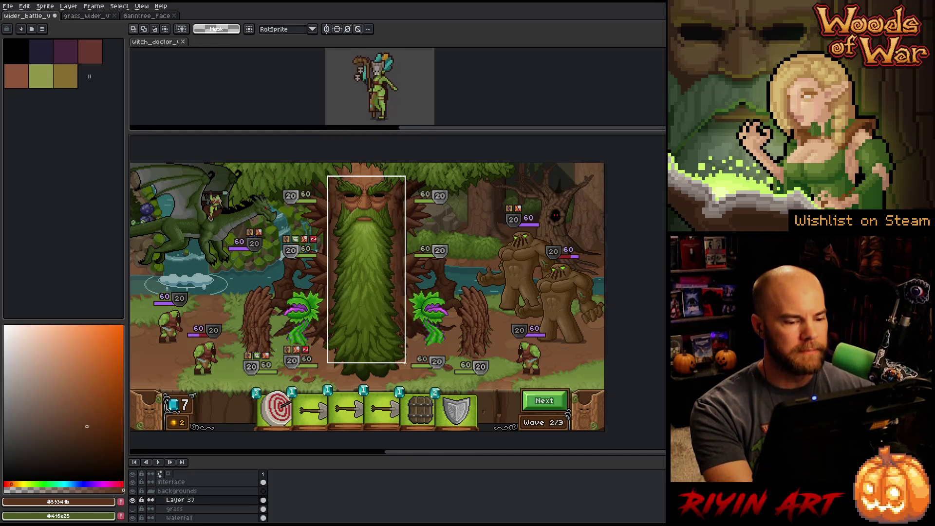
key(ctrl+v)
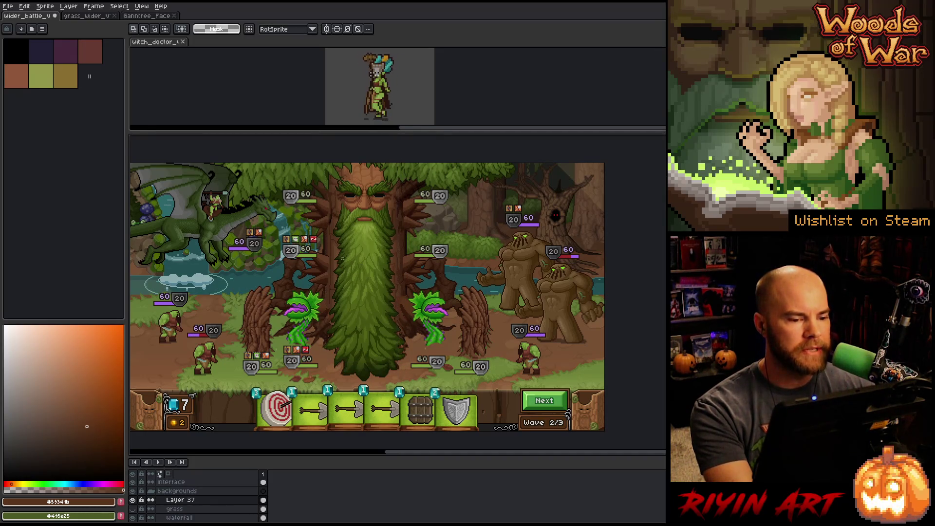
drag(321, 178, 406, 359)
key(ctrl+d)
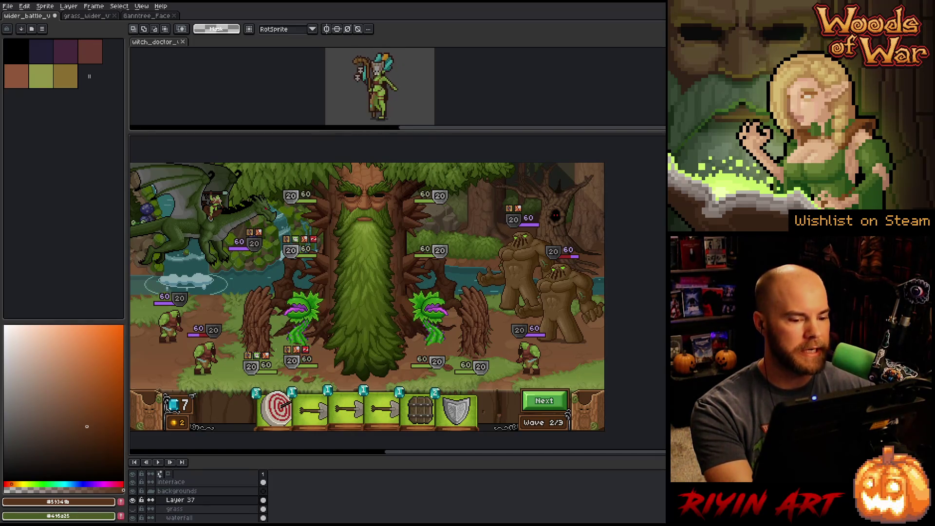
mouse_move(396, 163)
mouse_down()
mouse_move(385, 222)
mouse_move(314, 355)
mouse_move(324, 363)
mouse_up()
key(ctrl+d)
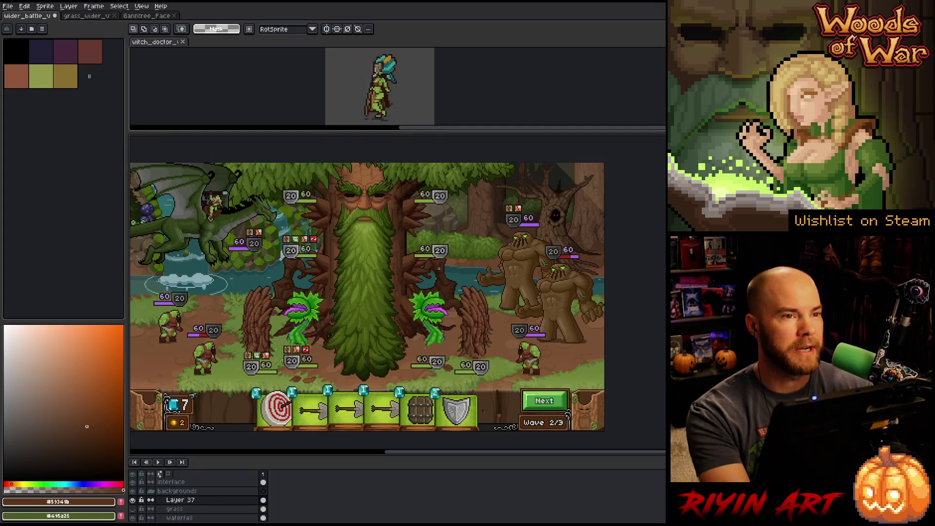
Step: Toggle the timeline with Tab and switch to the full-screen editing layout
drag(373, 303, 365, 298)
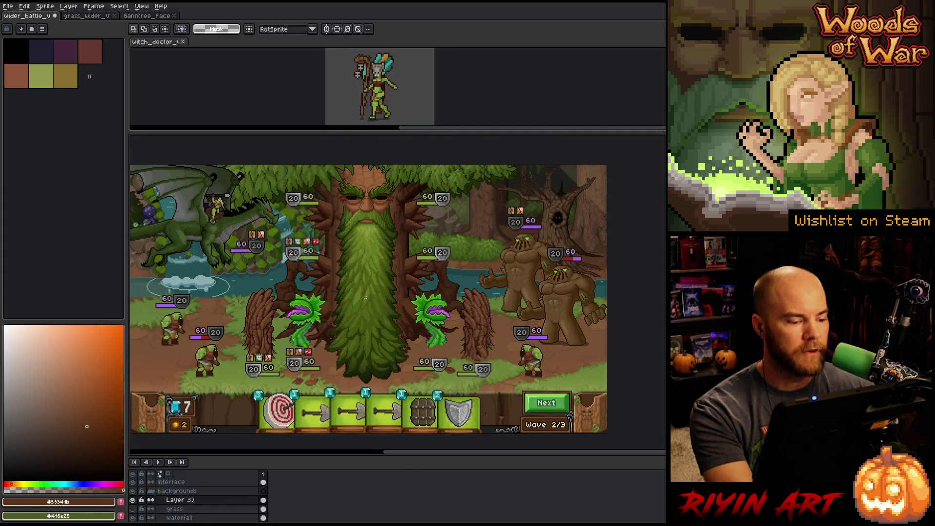
scroll(366, 298, down, 1)
scroll(359, 308, up, 1)
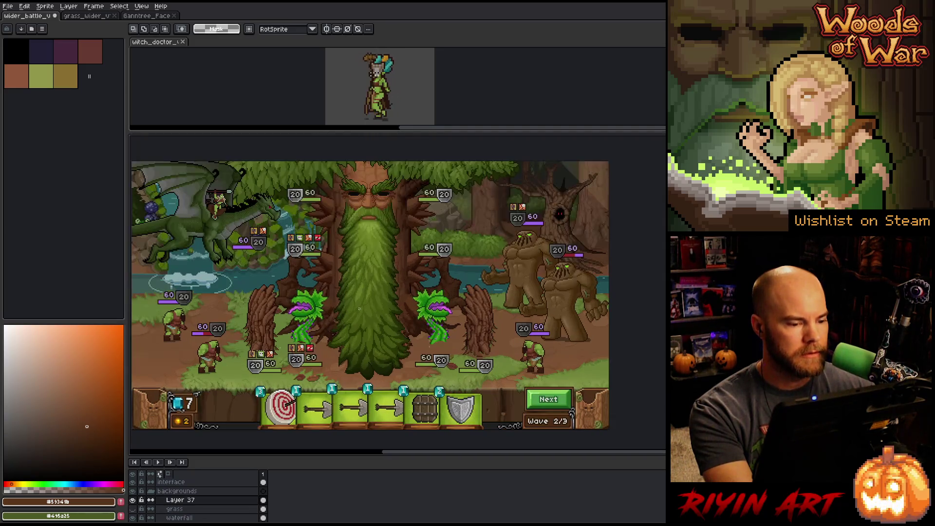
key(Tab)
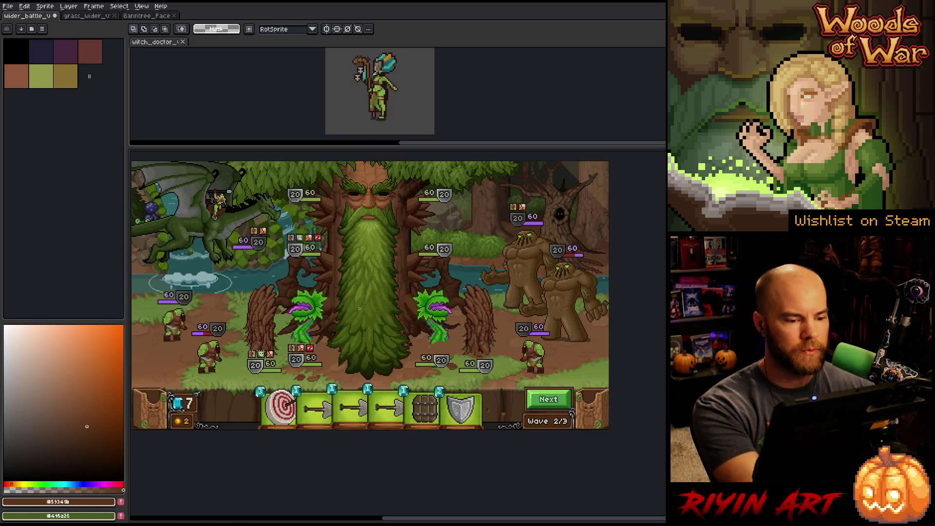
key(Tab)
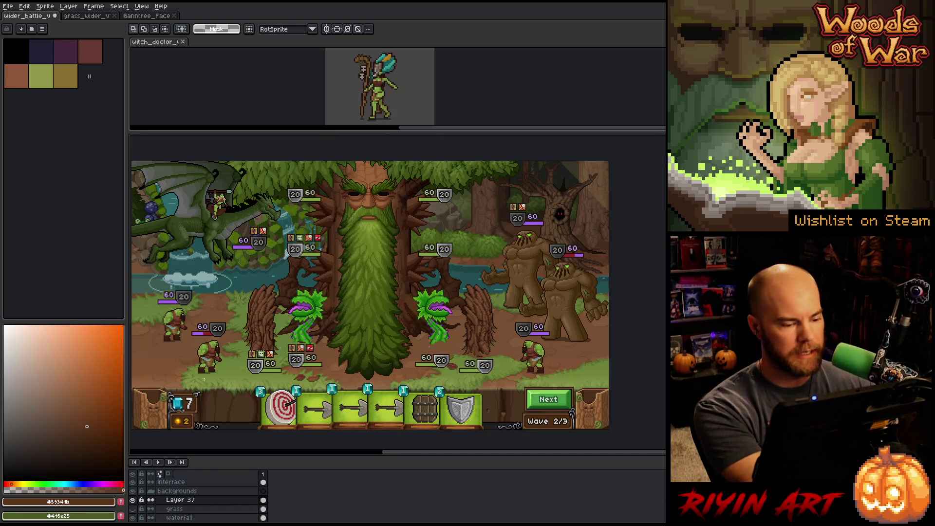
mouse_move(222, 388)
mouse_down()
mouse_move(439, 298)
mouse_move(511, 292)
mouse_up()
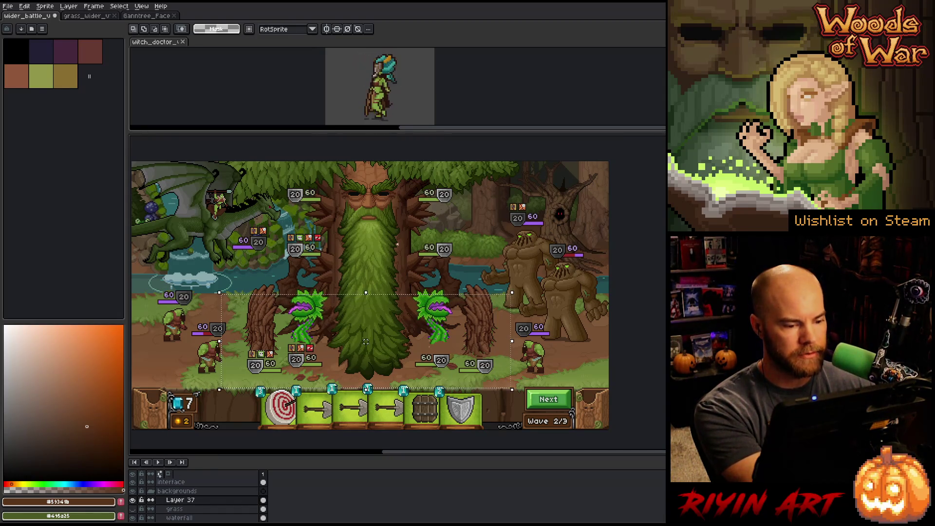
key(ctrl+f)
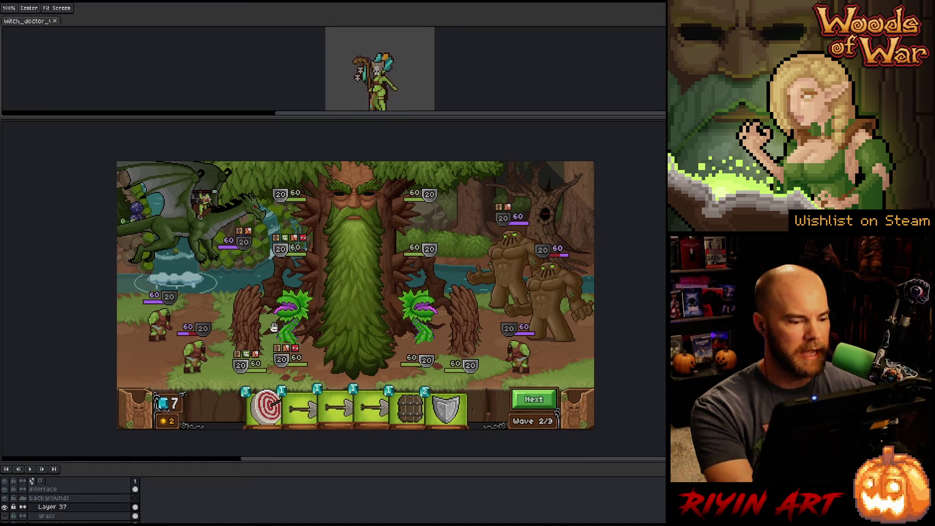
Step: Pan and zoom the full-screen view to frame the central tree boss
scroll(261, 303, up, 2)
drag(263, 303, 282, 310)
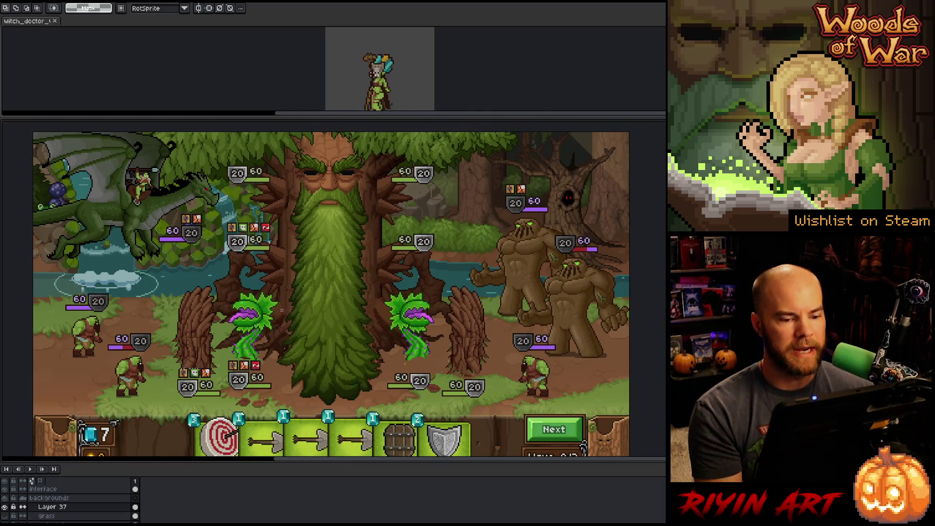
scroll(560, 244, up, 4)
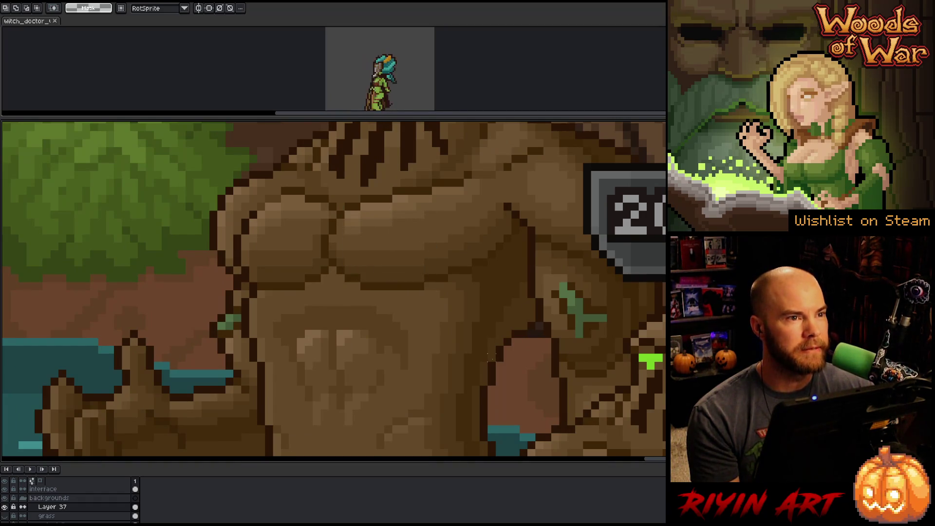
scroll(491, 358, down, 4)
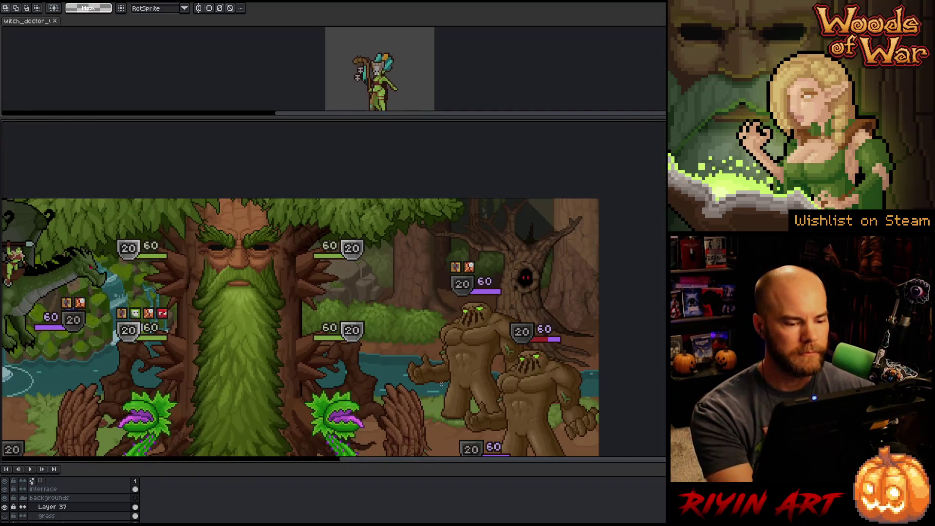
key(space)
drag(430, 319, 434, 312)
mouse_move(288, 351)
mouse_down()
mouse_move(287, 324)
mouse_move(290, 332)
mouse_up()
mouse_move(246, 359)
mouse_down()
mouse_move(285, 391)
mouse_move(270, 389)
mouse_up()
scroll(323, 394, down, 1)
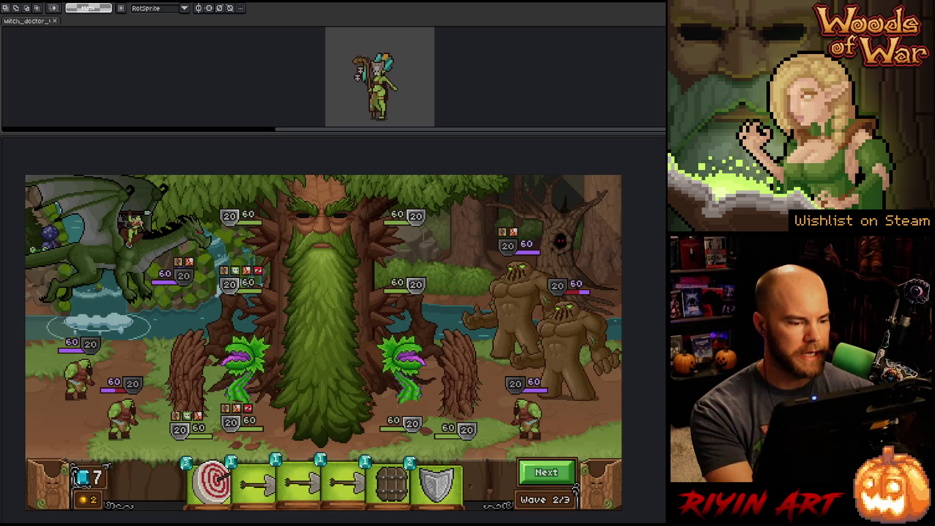
scroll(232, 292, down, 1)
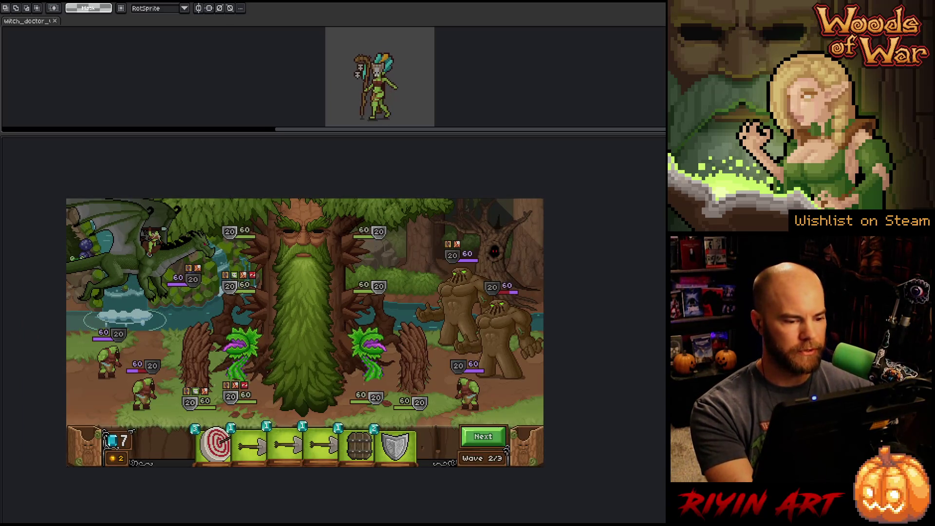
scroll(248, 291, up, 1)
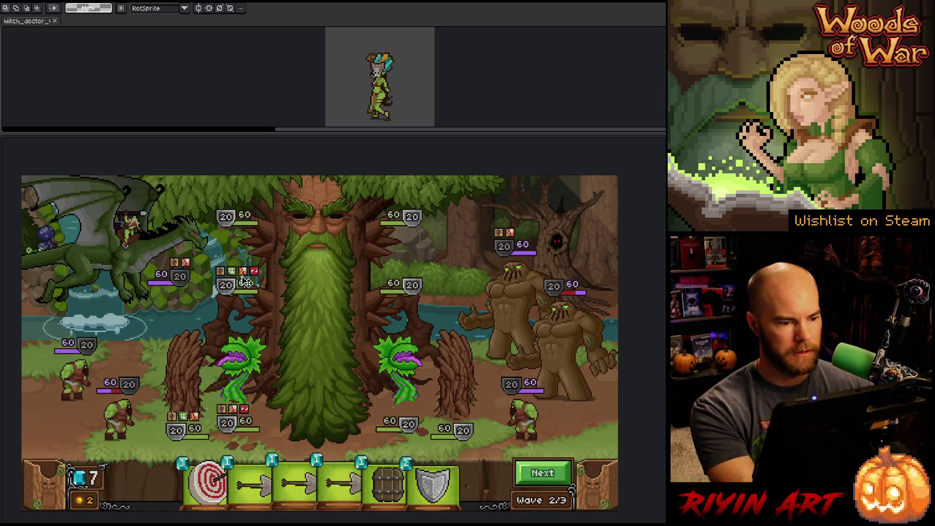
Step: Select the tree's upper part, raise it about 10 pixels, commit, and restore the timeline
key(v)
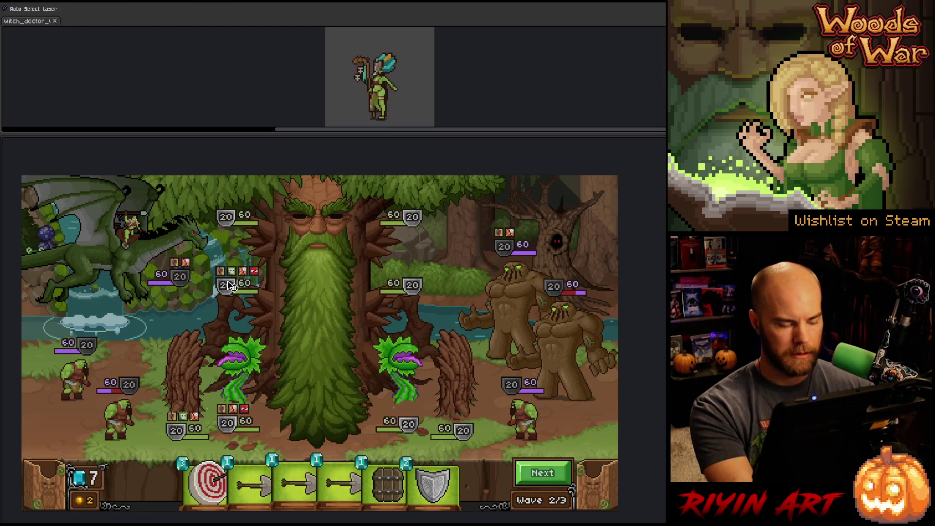
key(m)
drag(197, 187, 439, 310)
drag(319, 249, 319, 237)
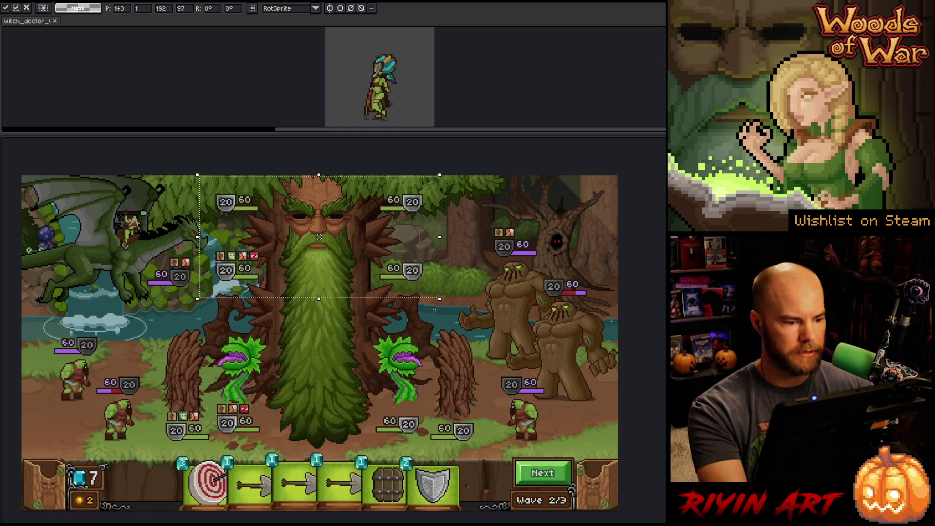
click(349, 331)
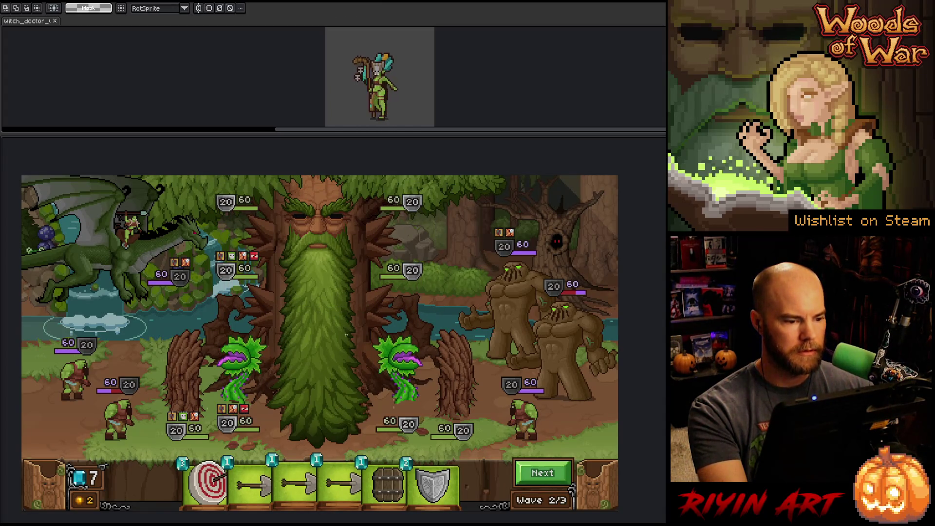
mouse_move(293, 312)
mouse_down()
mouse_move(299, 320)
mouse_move(307, 309)
mouse_move(292, 313)
mouse_move(299, 308)
mouse_up()
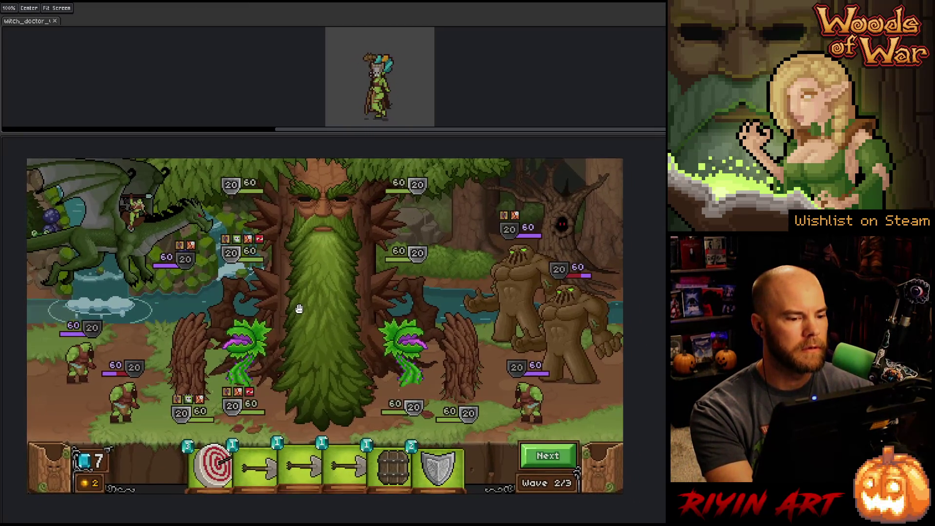
key(m)
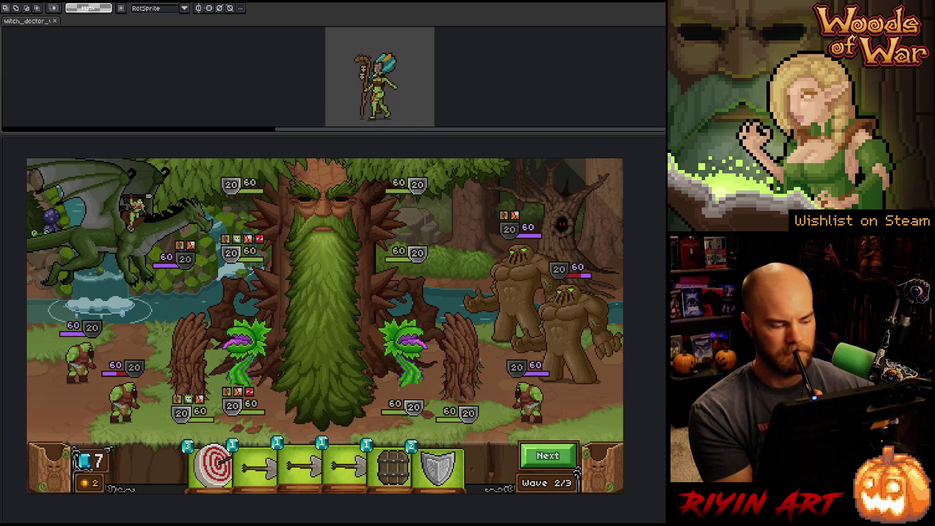
key(Tab)
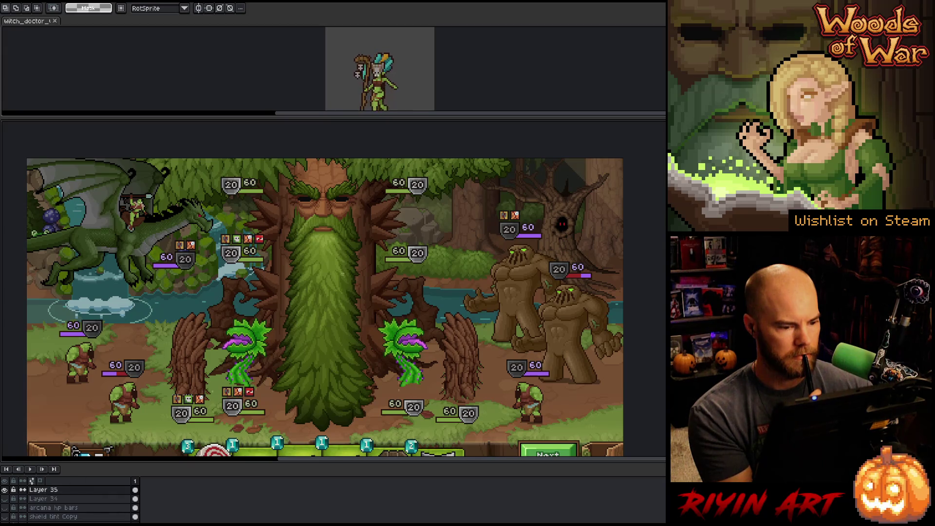
Step: Delete the duplicate 'tree III Copy' layer
ctrl+click(323, 299)
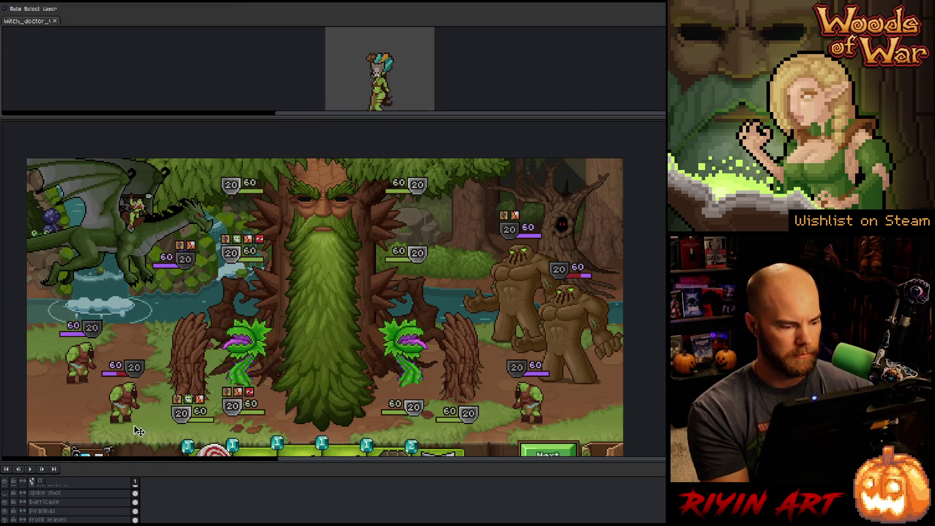
scroll(55, 515, down, 1)
scroll(52, 509, down, 1)
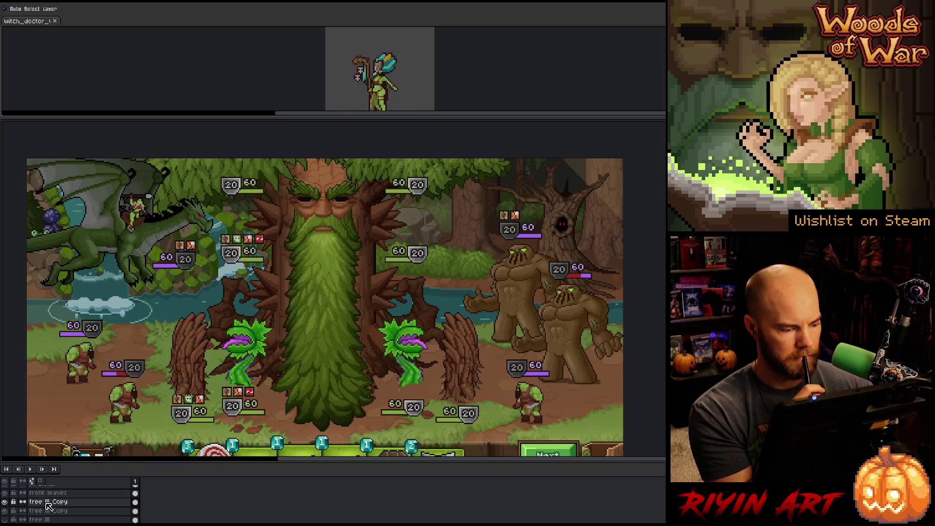
key(Delete)
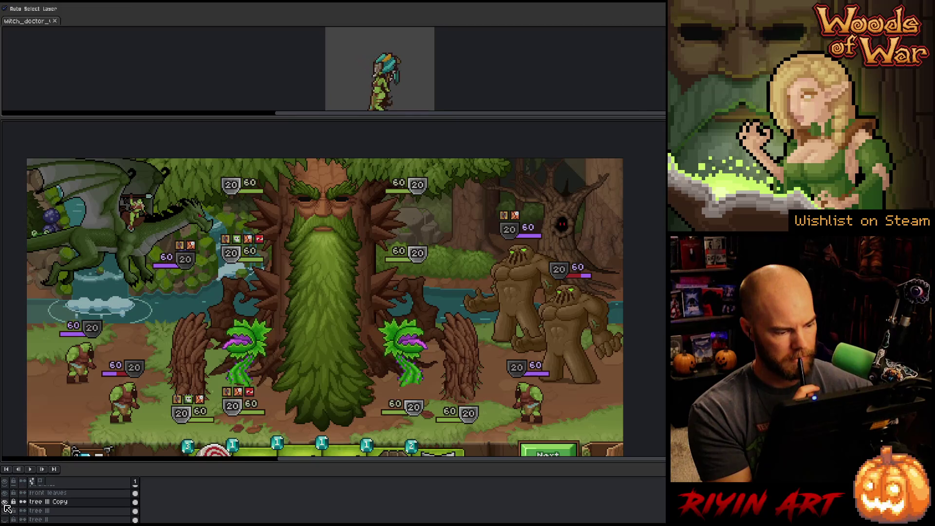
Step: Hide the wide full-bearded tree, show the spikes layer, and save the mockup
click(5, 507)
click(6, 507)
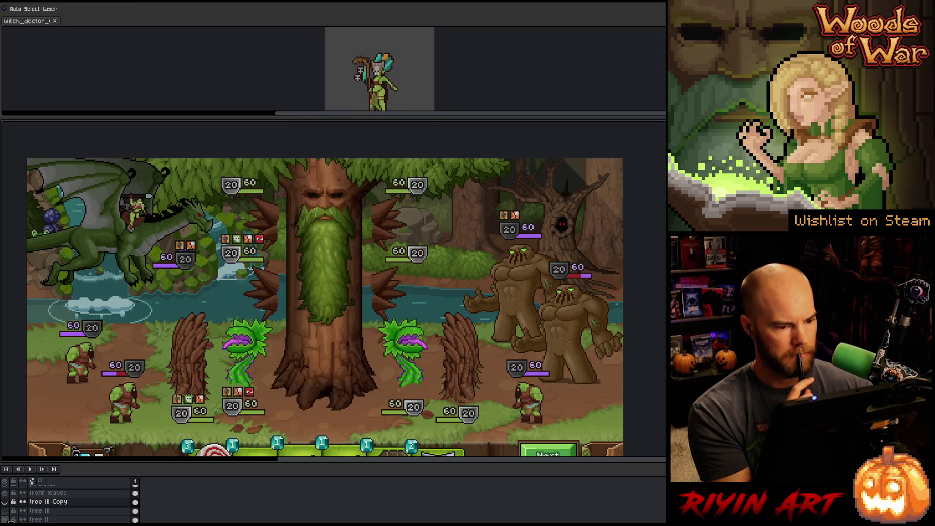
click(6, 504)
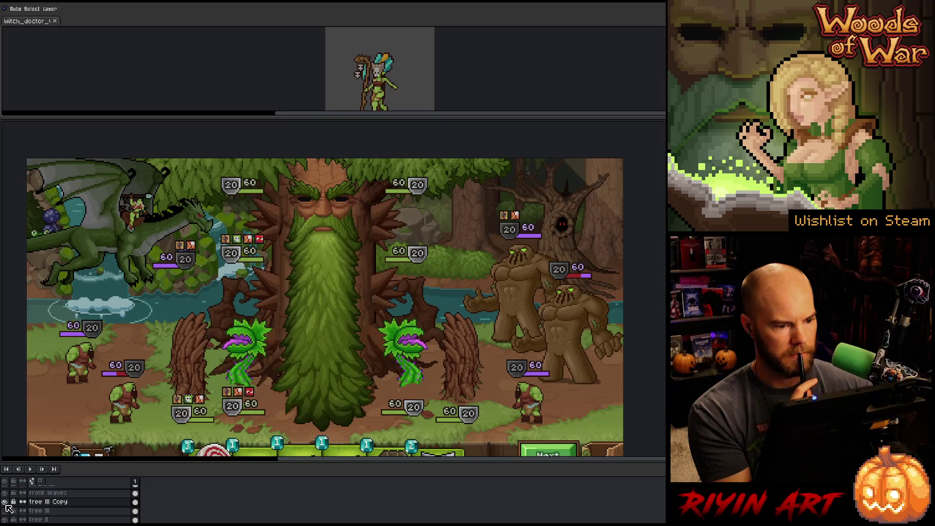
click(6, 503)
click(5, 503)
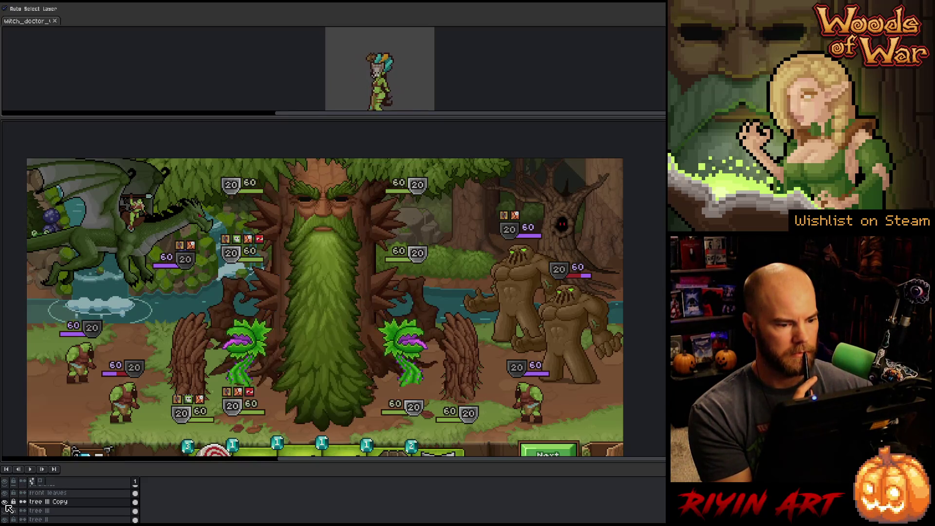
click(6, 504)
scroll(32, 512, up, 2)
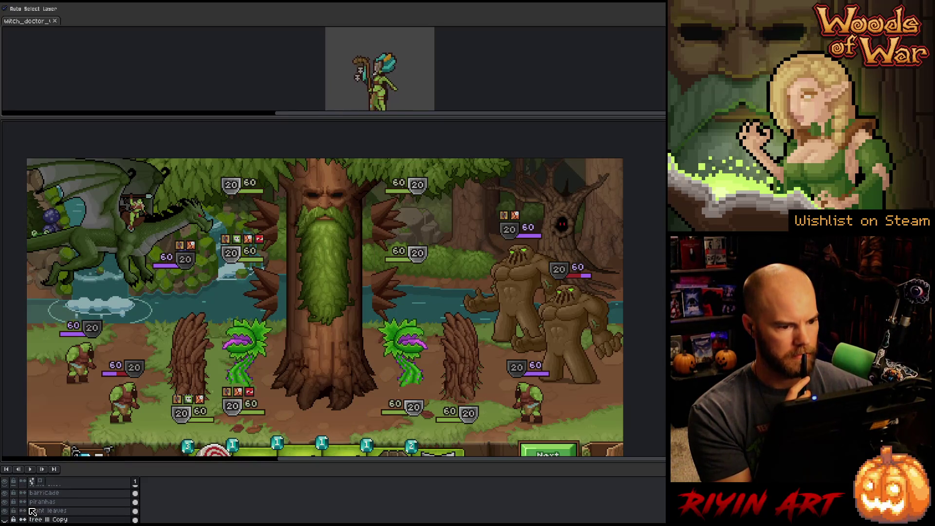
scroll(32, 512, up, 2)
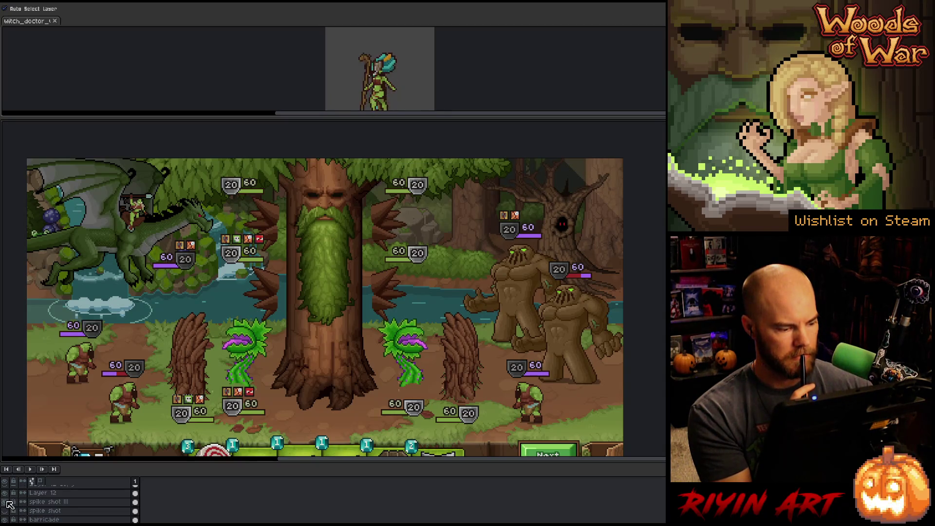
click(6, 510)
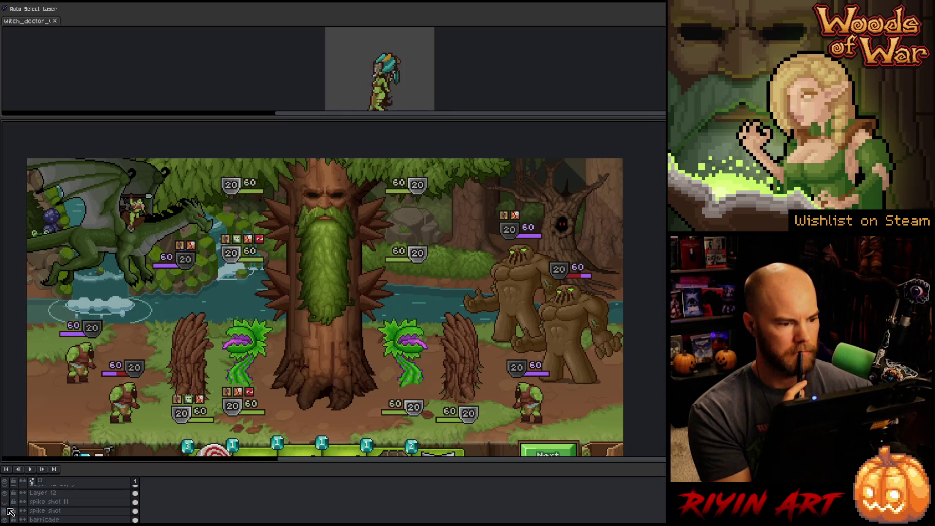
key(ctrl+s)
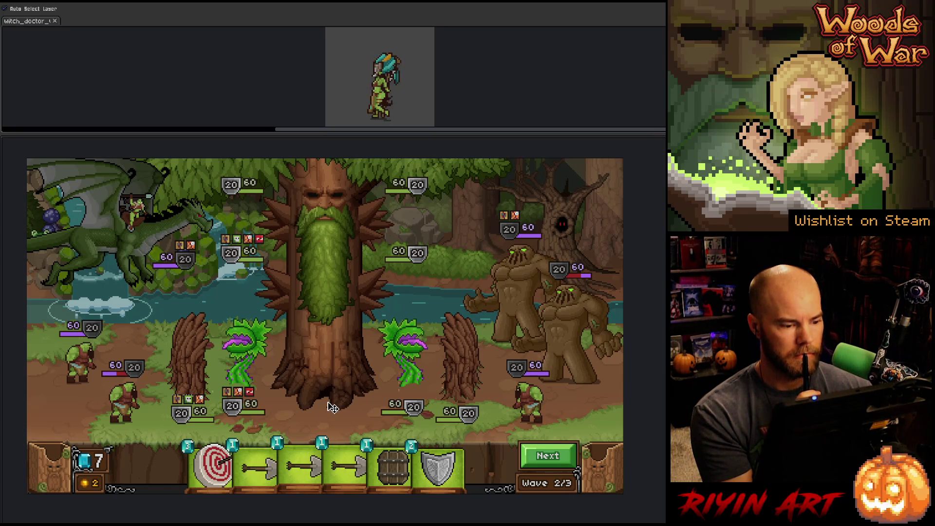
scroll(332, 408, up, 1)
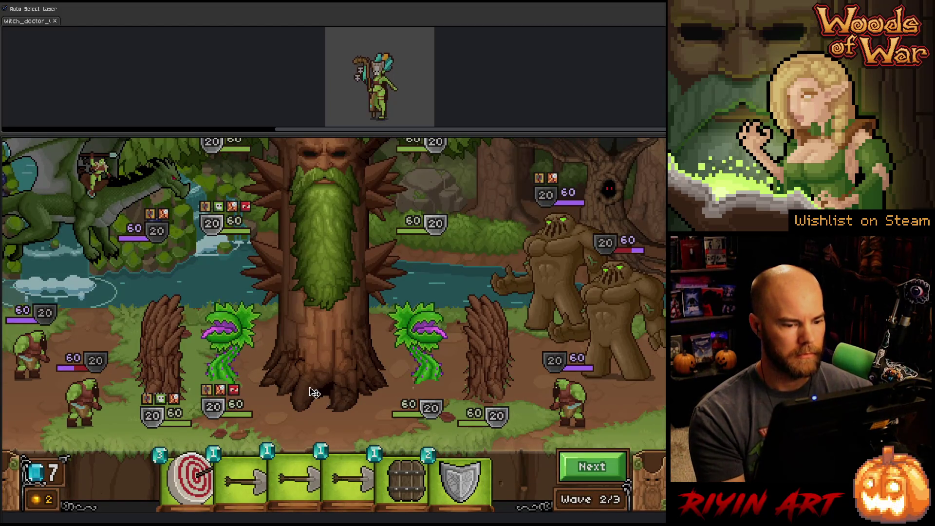
Step: Pan the battle mockup slightly down and right, then restore the menus and panels with Ctrl+F
key(space)
mouse_move(325, 345)
mouse_down()
mouse_move(340, 370)
mouse_move(323, 368)
mouse_up()
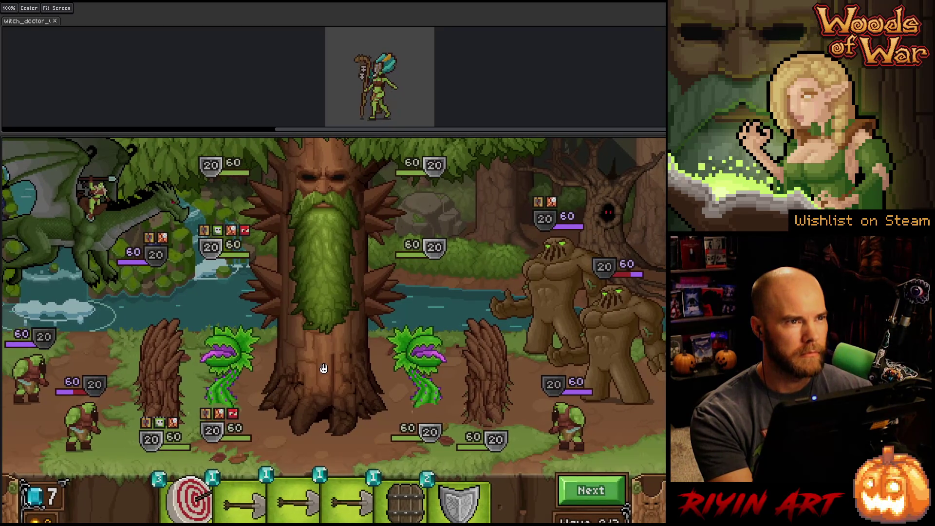
key(v)
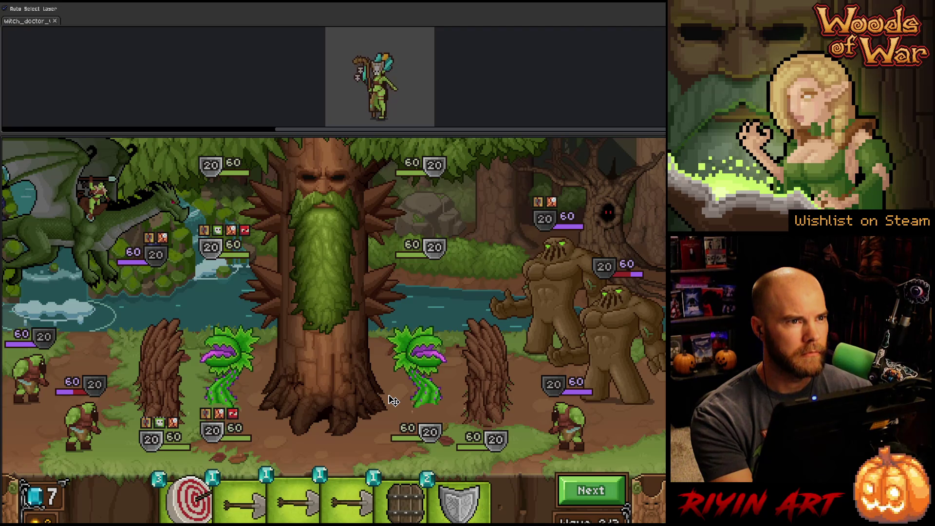
key(h)
drag(332, 409, 343, 408)
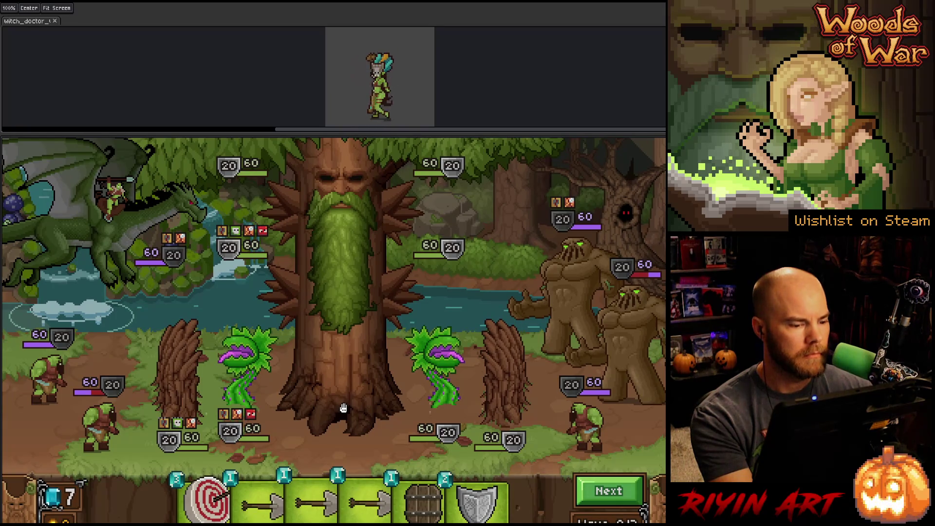
key(v)
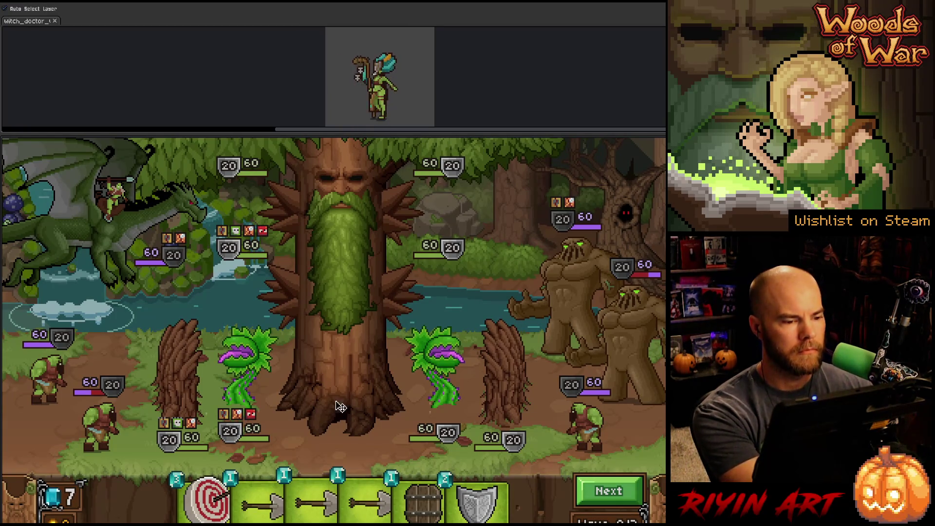
key(ctrl+f)
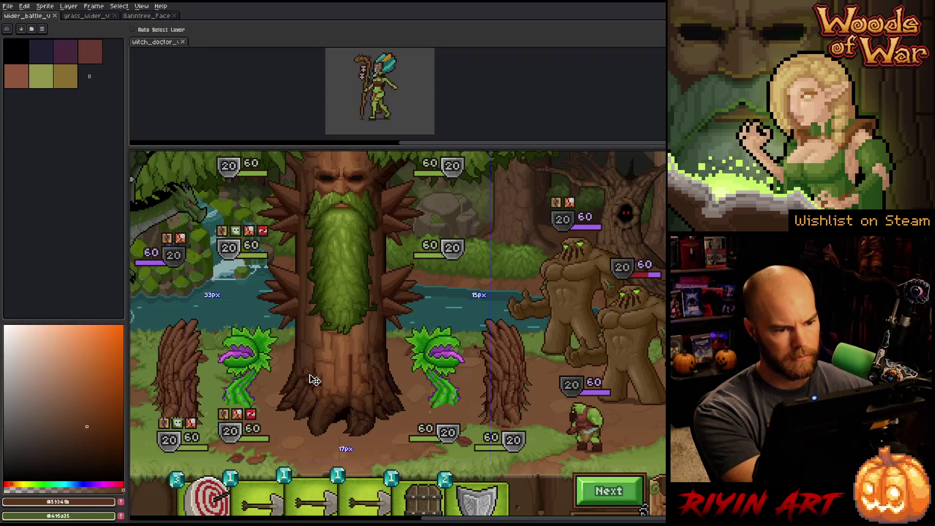
Step: Close Ganntree_Face, show grass_wider's timeline, and open the shadow Copy Copy layer's properties
click(146, 16)
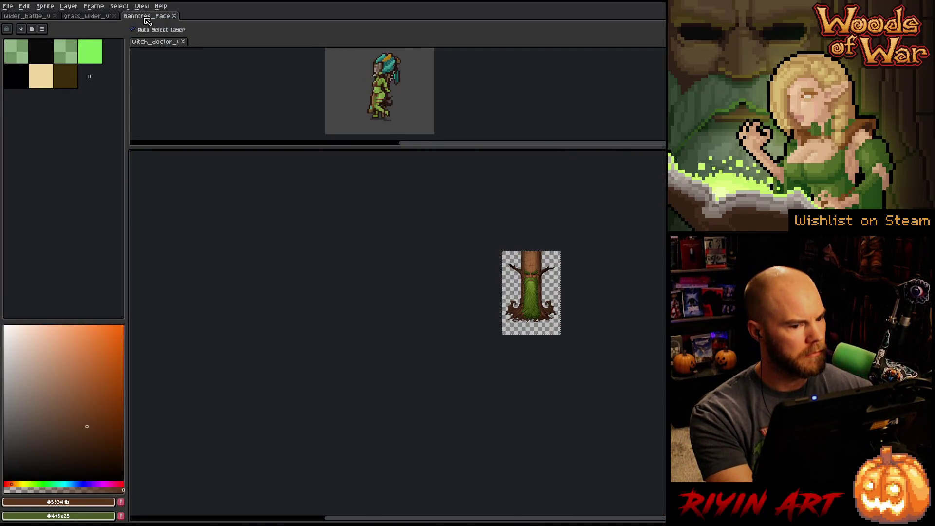
click(174, 16)
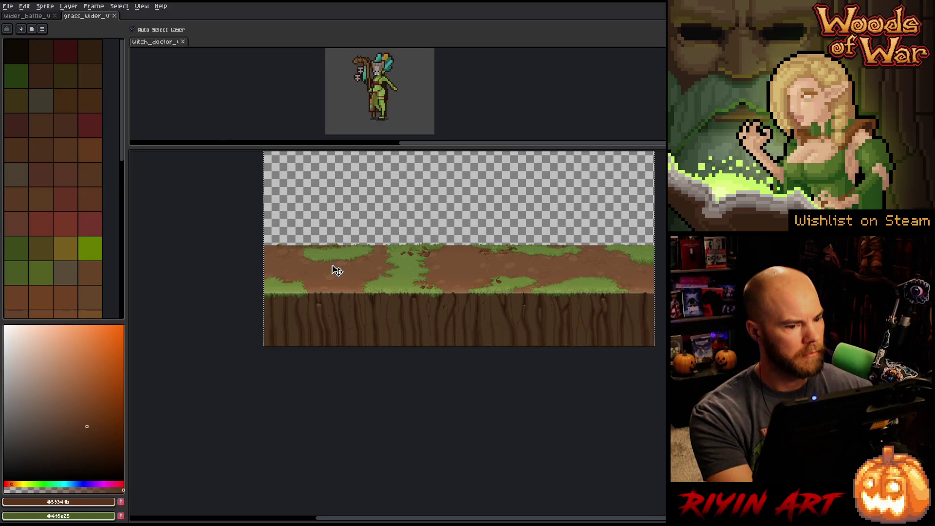
key(Tab)
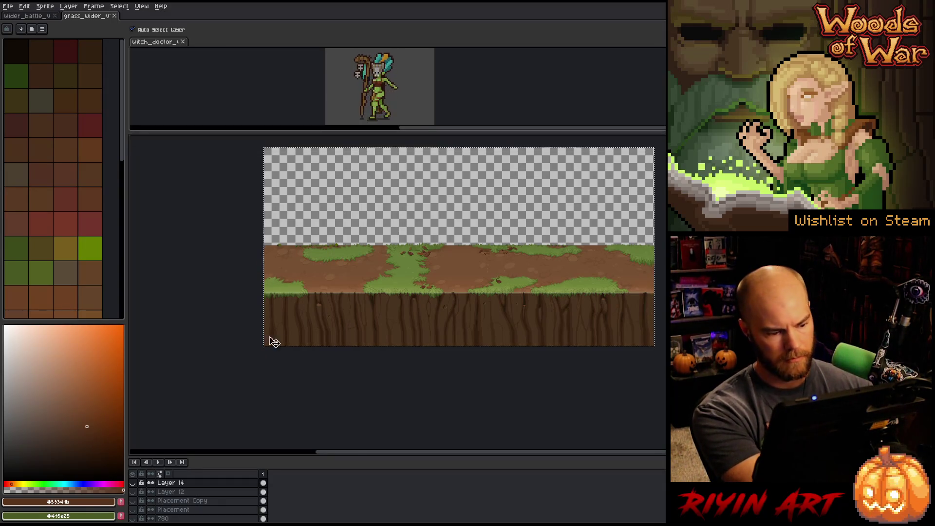
scroll(215, 487, down, 5)
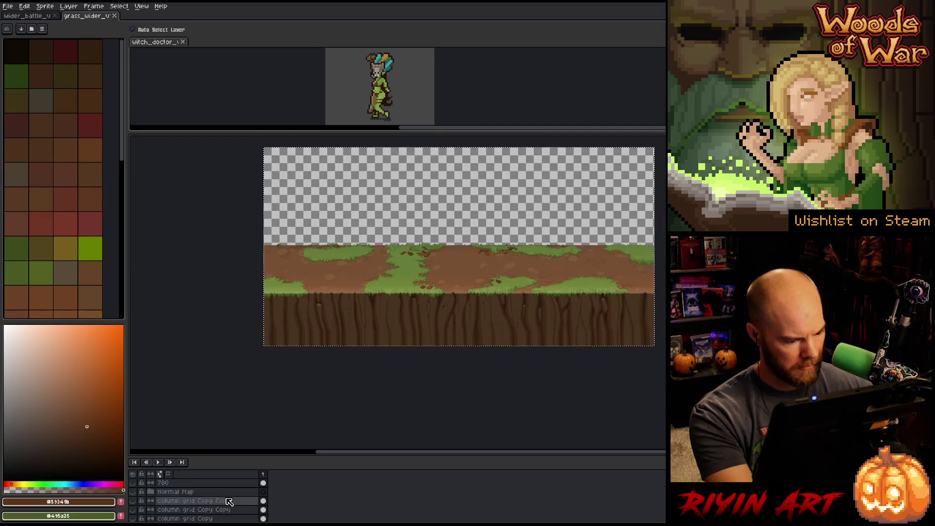
scroll(229, 502, down, 3)
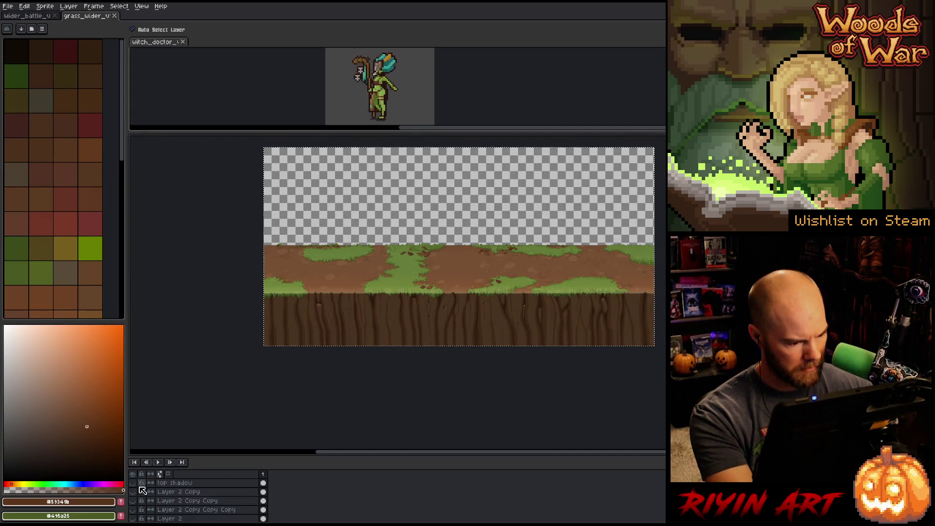
scroll(136, 489, down, 5)
scroll(146, 502, down, 1)
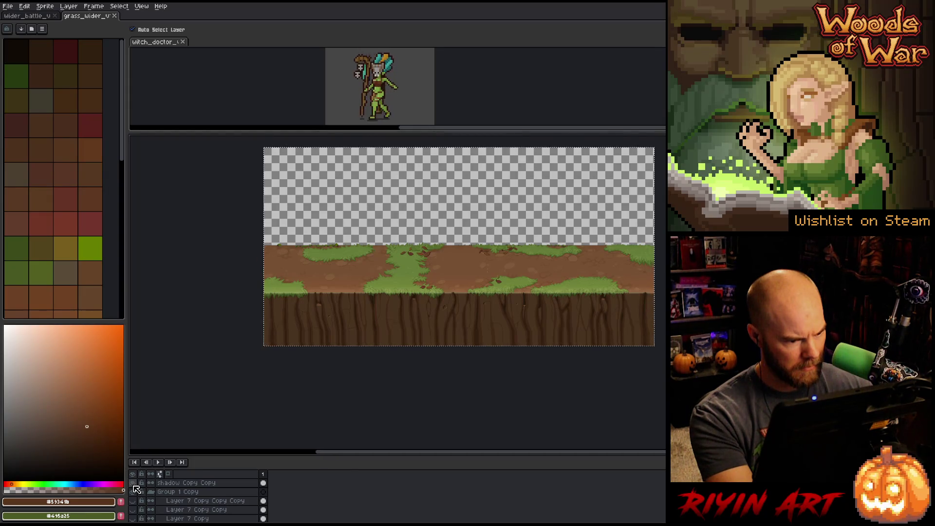
double_click(146, 483)
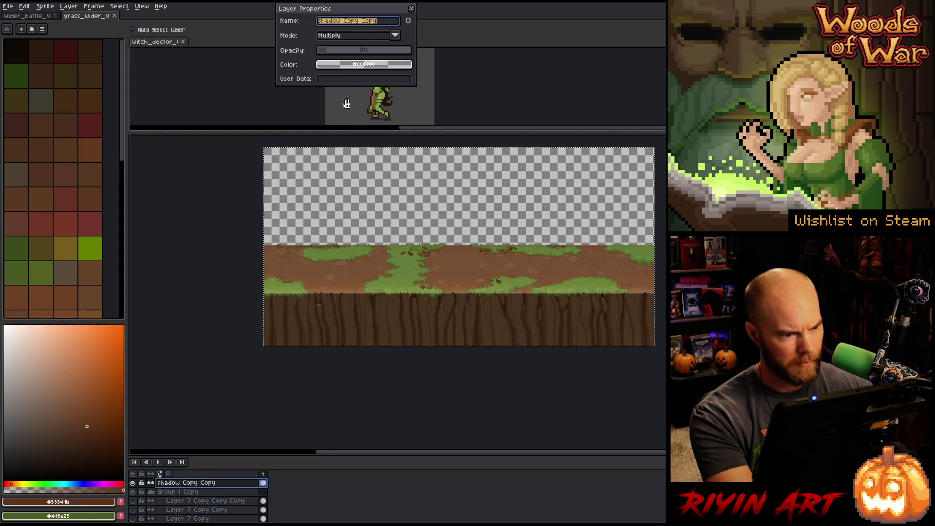
Step: Raise the shadow Copy Copy layer's opacity and toggle it to compare the grass edge
click(351, 53)
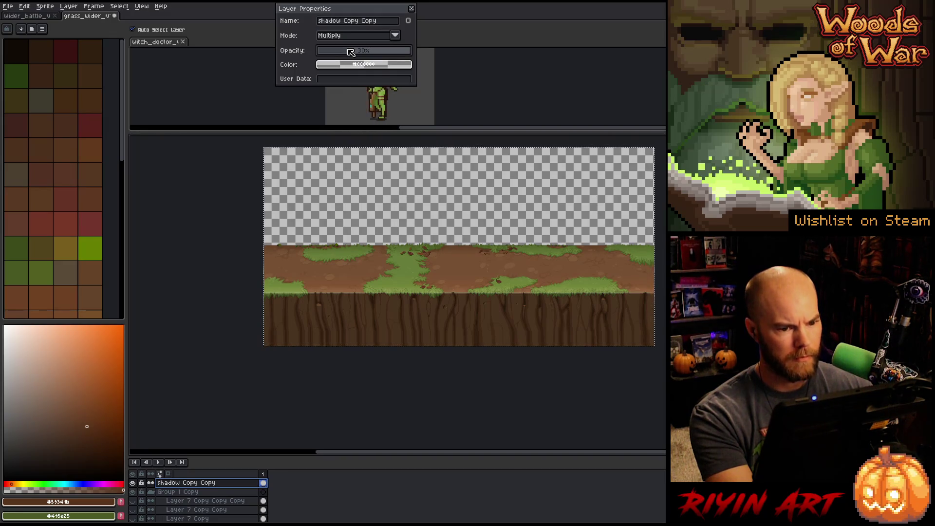
drag(336, 53, 343, 53)
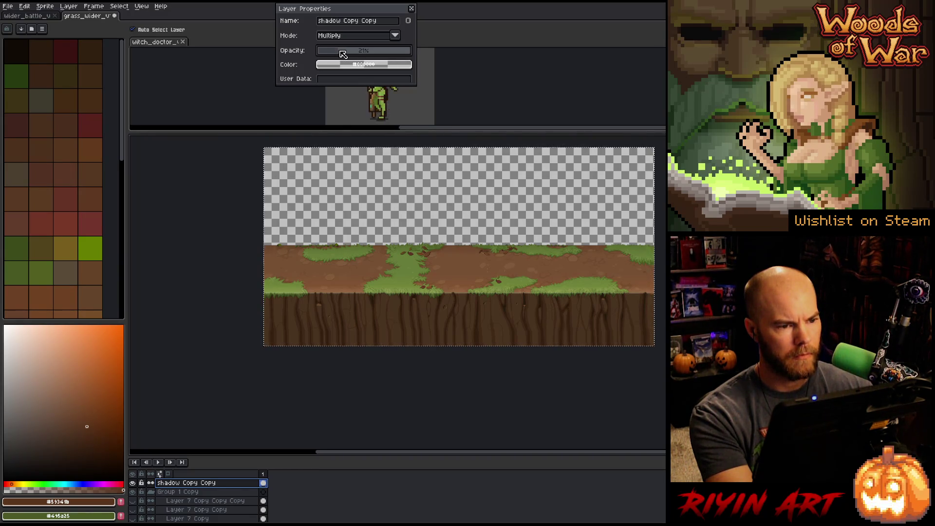
scroll(446, 256, up, 3)
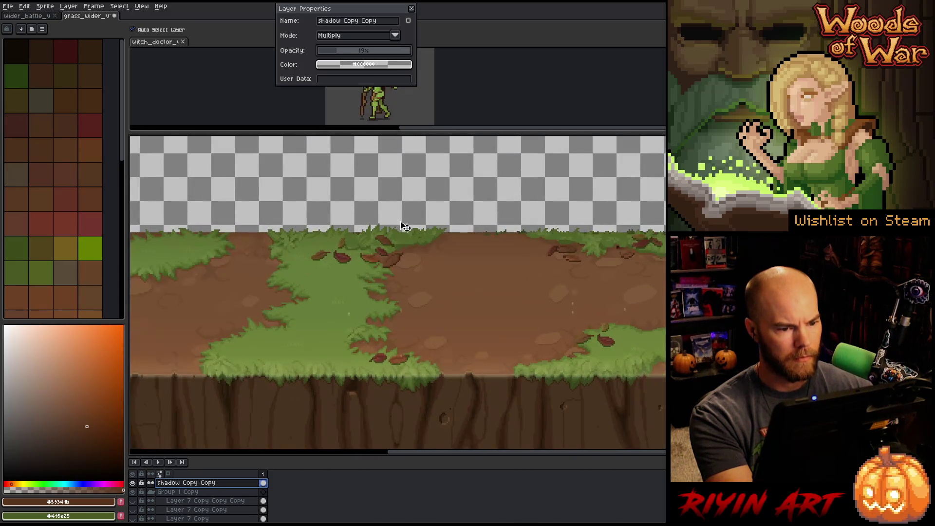
click(133, 483)
click(133, 483)
click(136, 483)
click(136, 483)
click(136, 483)
click(137, 484)
click(137, 483)
click(136, 483)
Step: Lower the shadow layer's opacity to nearly nothing and make column grid HL Copy active
scroll(244, 282, down, 2)
drag(339, 53, 336, 53)
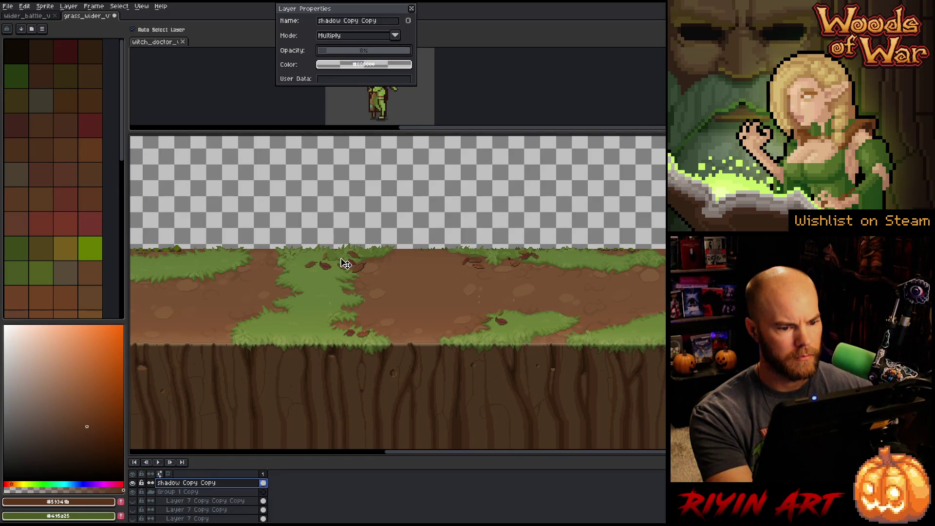
scroll(299, 365, down, 2)
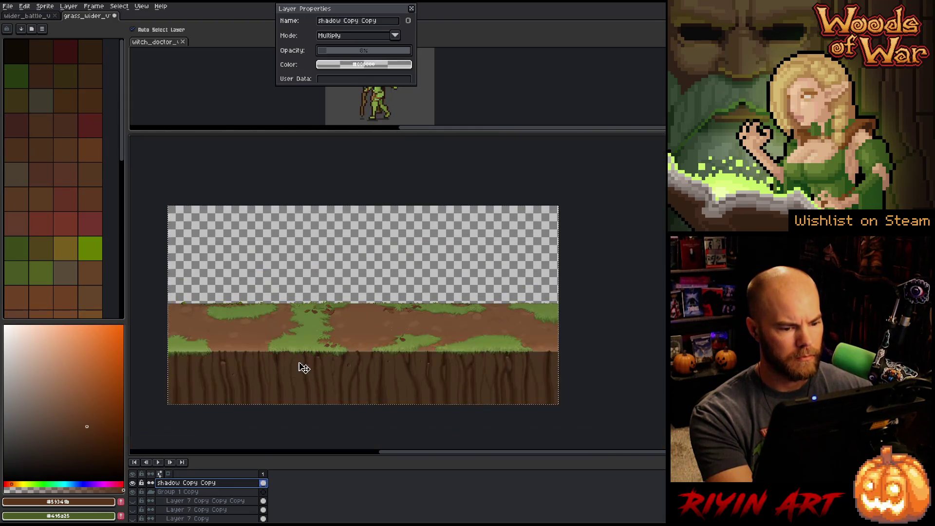
scroll(257, 366, up, 2)
drag(243, 330, 279, 337)
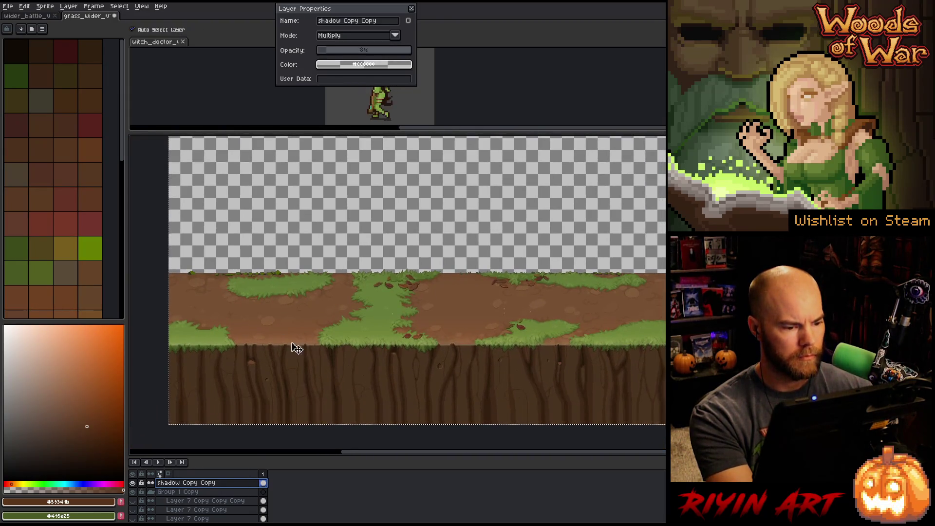
scroll(322, 360, up, 5)
click(321, 360)
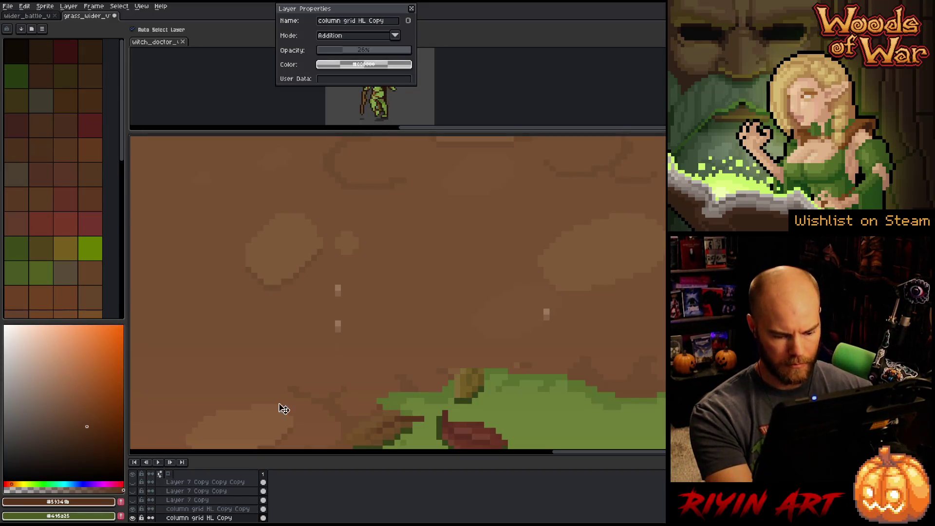
Step: Preview the column grid HL Copy layer alone, then select a rectangle of the dirt area
key(m)
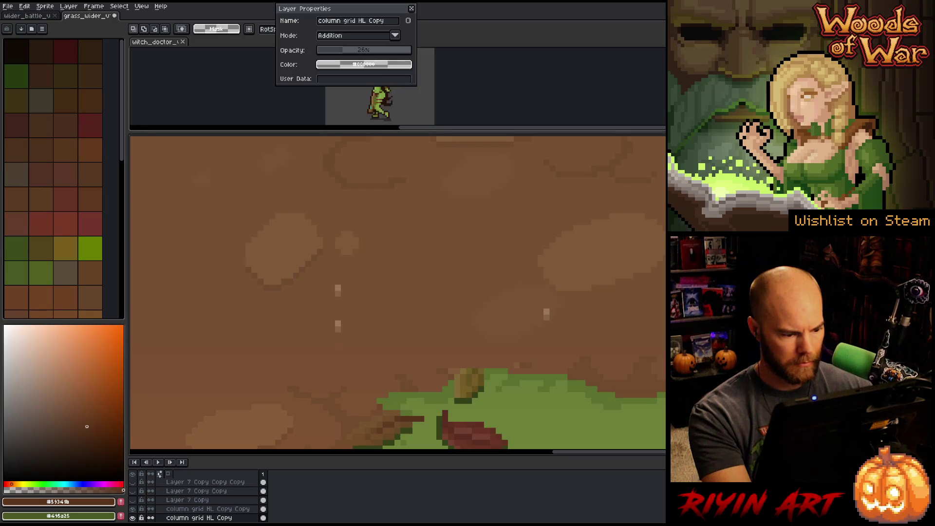
alt+click(132, 518)
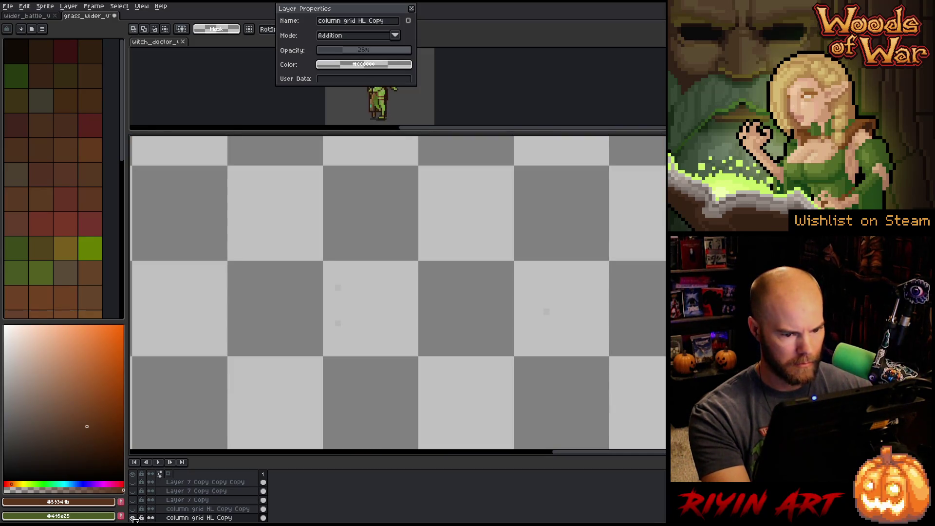
alt+click(133, 518)
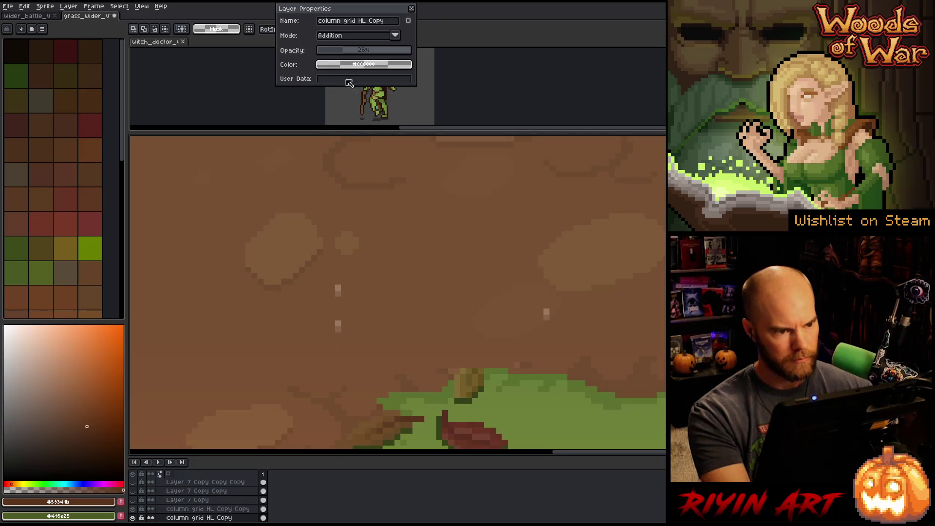
click(410, 10)
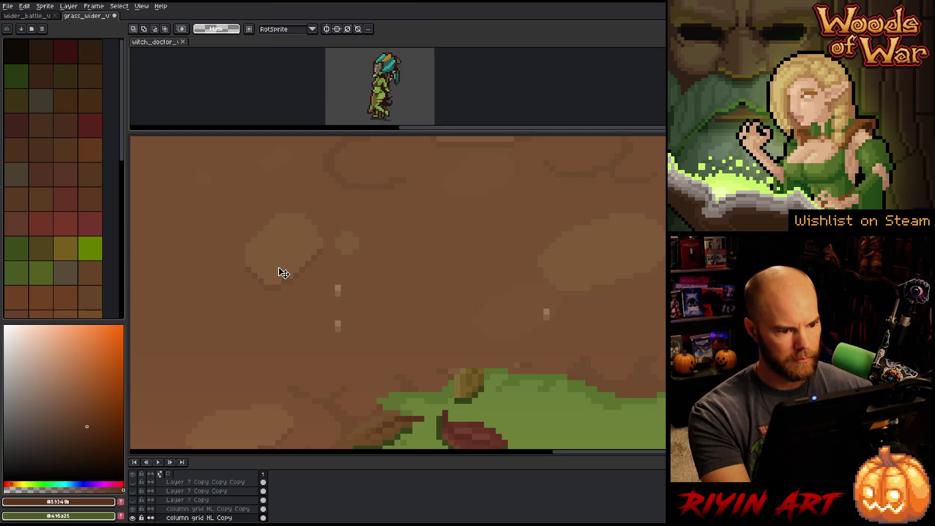
mouse_move(286, 265)
mouse_down()
mouse_move(328, 299)
mouse_move(575, 358)
mouse_up()
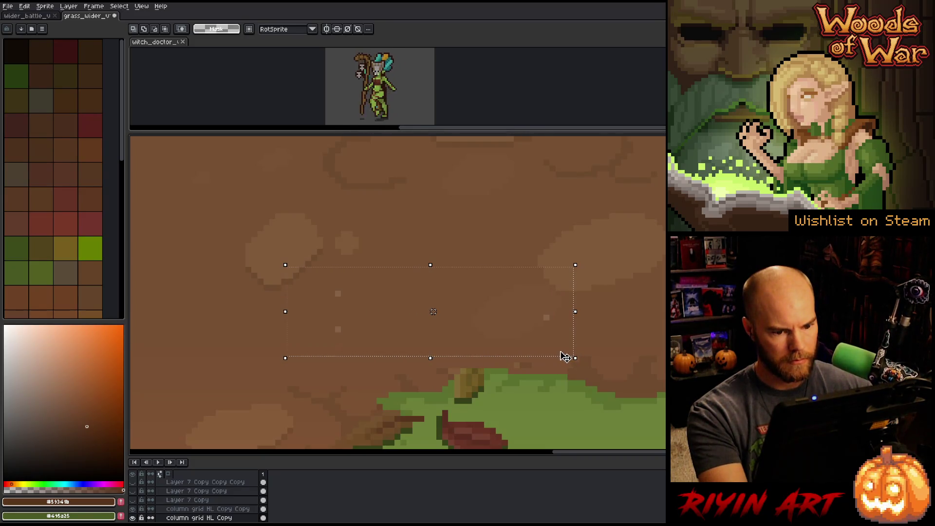
Step: On column grid HL Copy Copy, select a rectangle over the central grass patch
click(178, 509)
scroll(569, 351, down, 2)
scroll(600, 347, up, 1)
scroll(621, 359, down, 2)
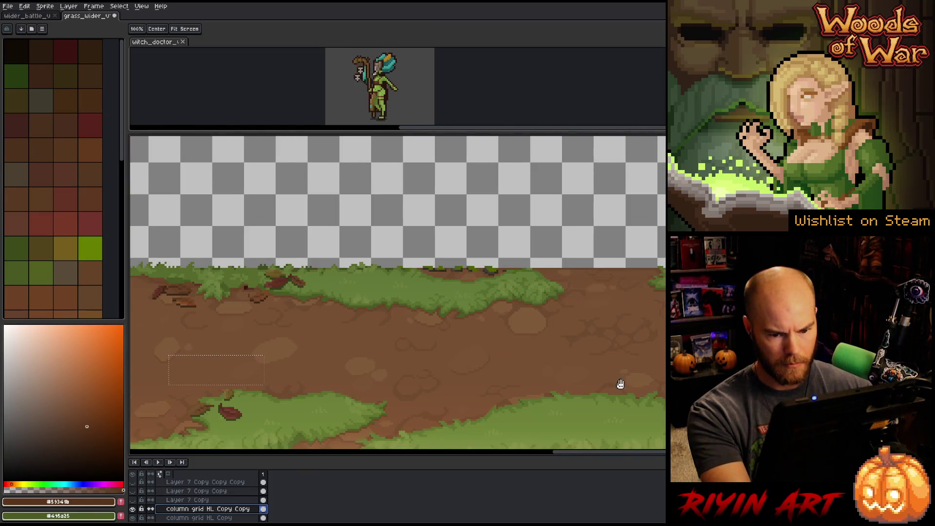
scroll(356, 374, up, 1)
drag(309, 370, 455, 359)
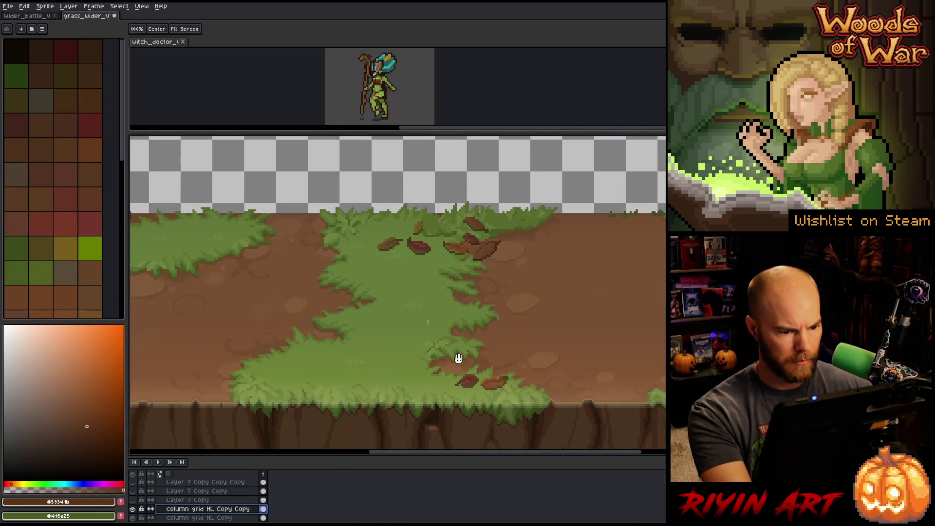
scroll(430, 332, up, 2)
drag(401, 275, 648, 377)
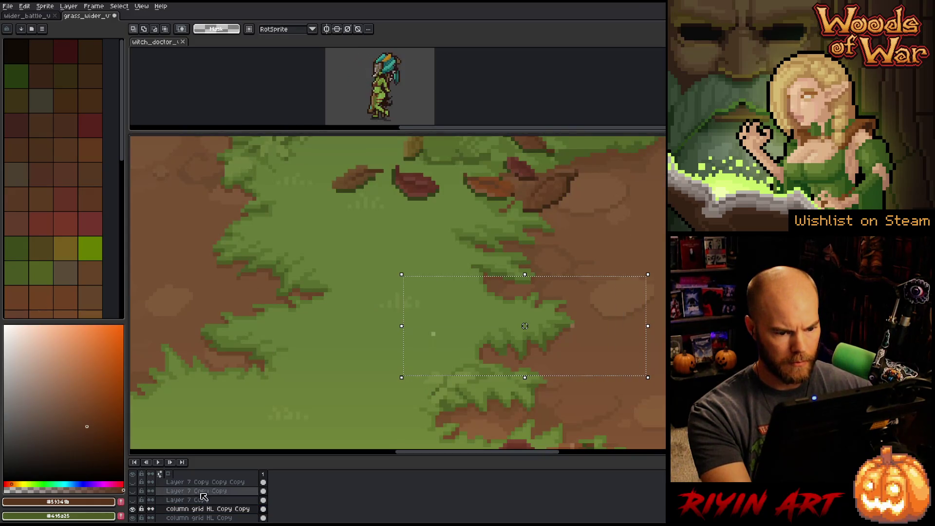
Step: Move to the column grid HL Copy layer and pan back across the grass tile
key(Down)
scroll(273, 380, down, 2)
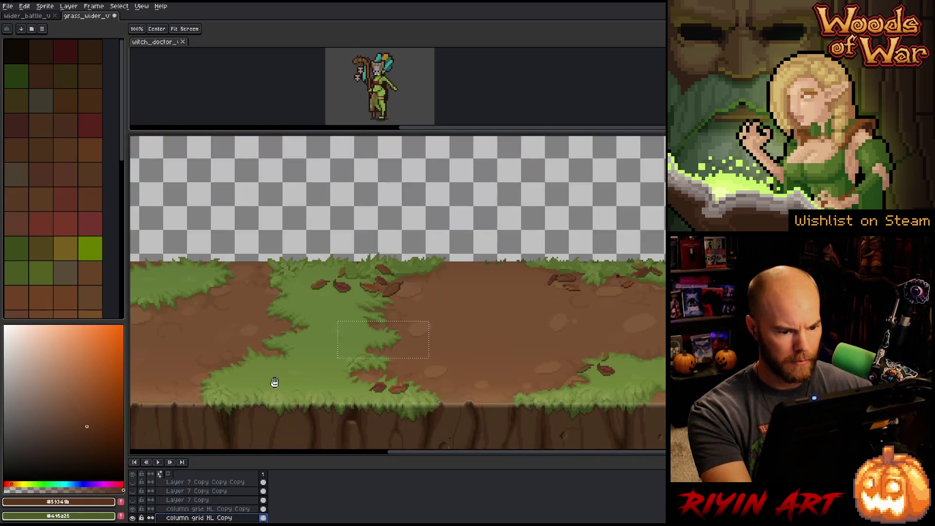
scroll(510, 359, left, 3)
scroll(405, 351, up, 1)
scroll(405, 351, up, 1)
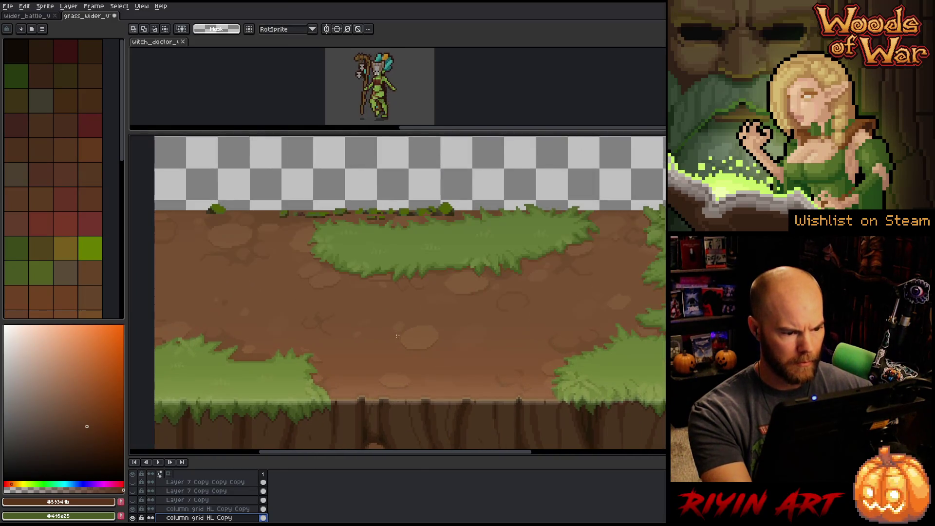
key(h)
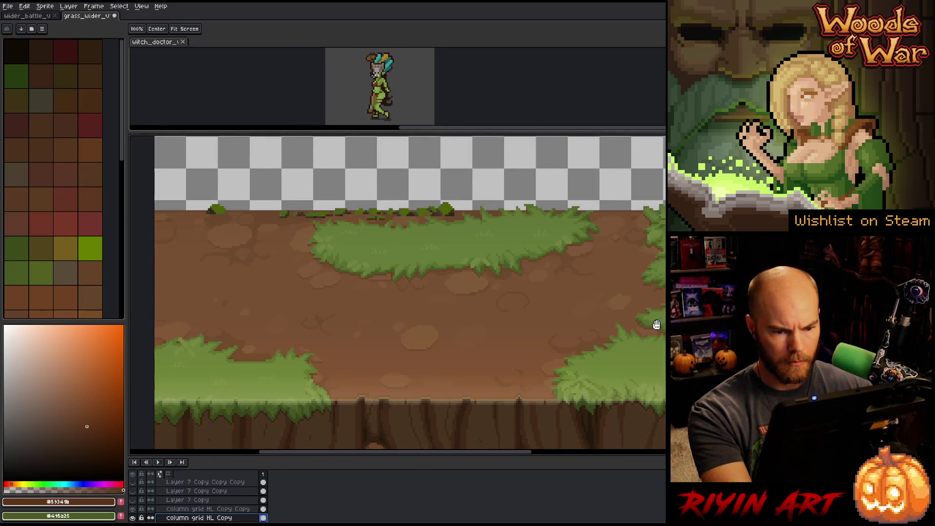
mouse_move(647, 332)
mouse_down()
mouse_move(355, 376)
mouse_move(390, 328)
mouse_move(513, 359)
mouse_move(310, 362)
mouse_up()
key(m)
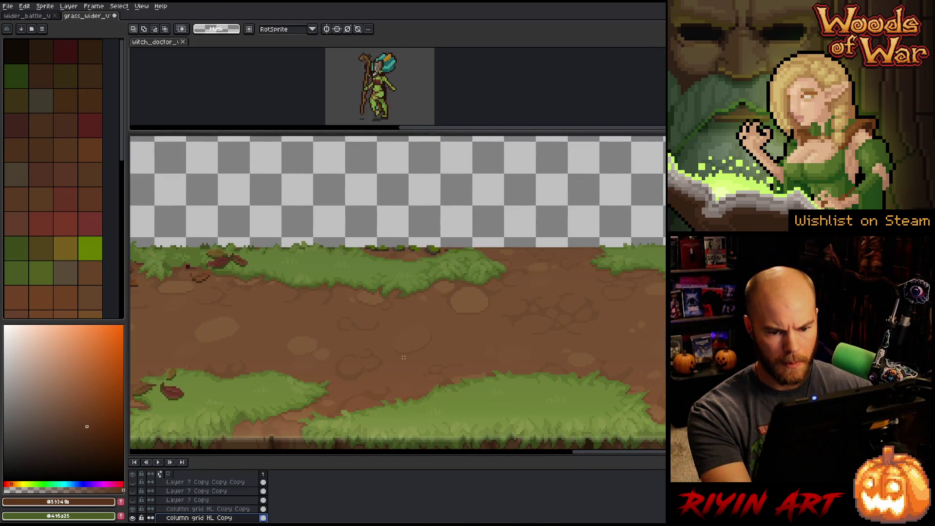
scroll(399, 347, down, 5)
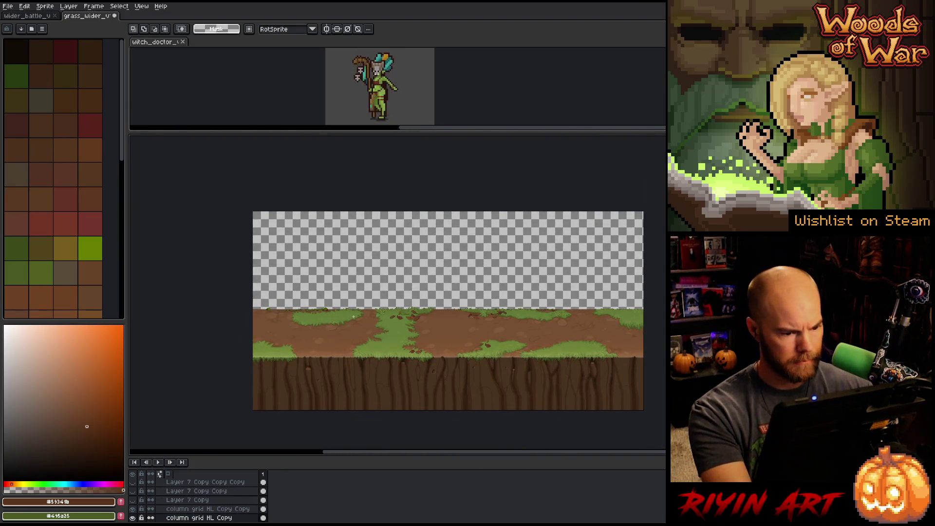
key(v)
scroll(376, 315, up, 3)
Step: Set shadow Copy Copy to 13% opacity in Layer Properties, then save grass_wider
click(375, 319)
double_click(180, 483)
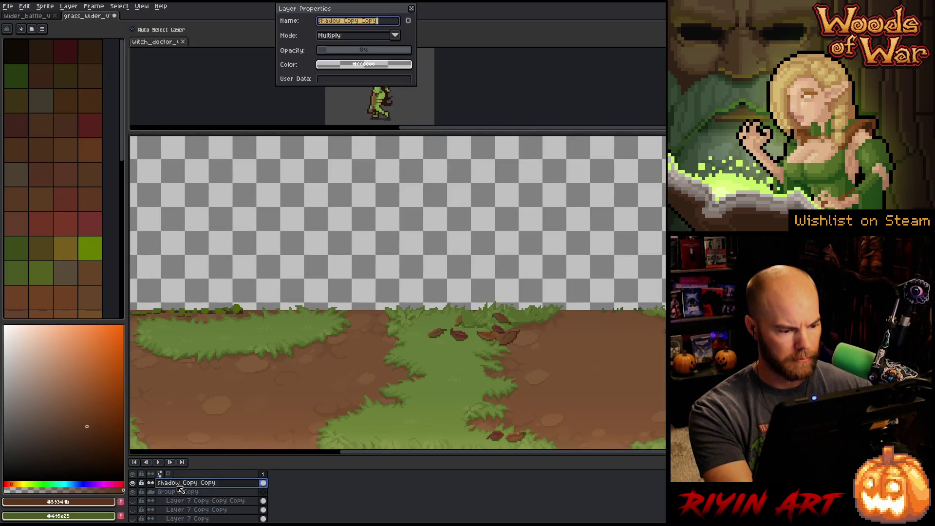
click(334, 51)
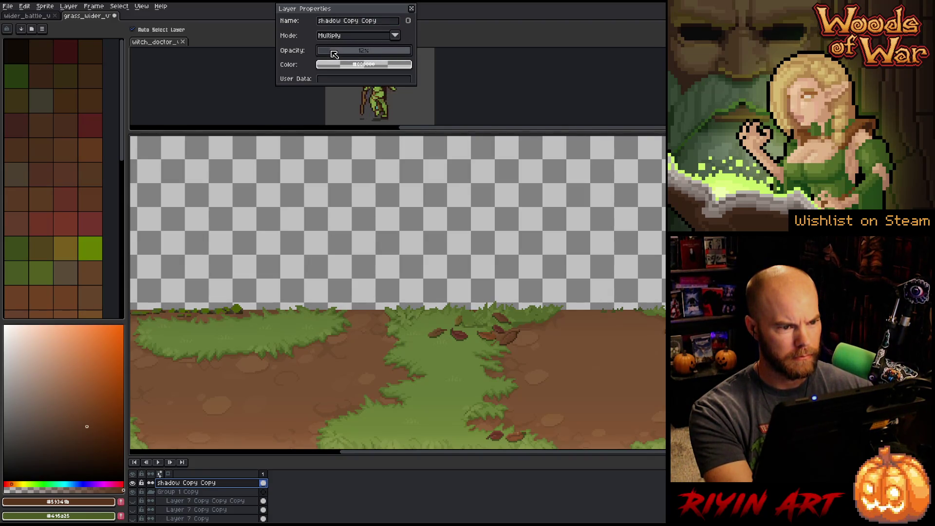
click(411, 9)
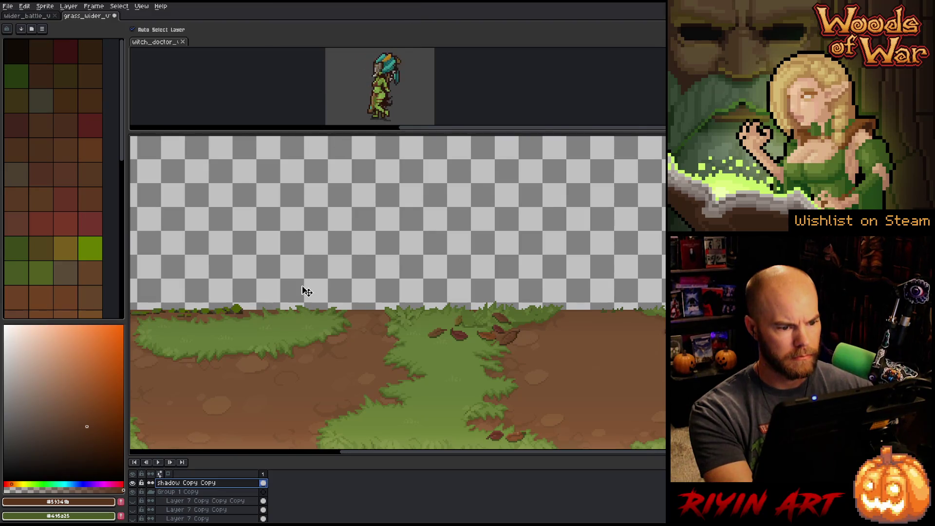
scroll(302, 292, down, 2)
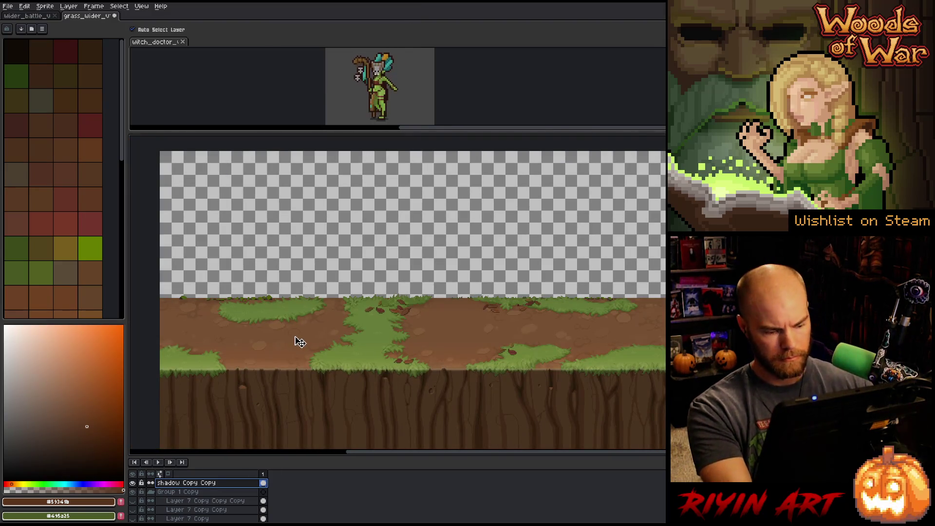
key(ctrl)
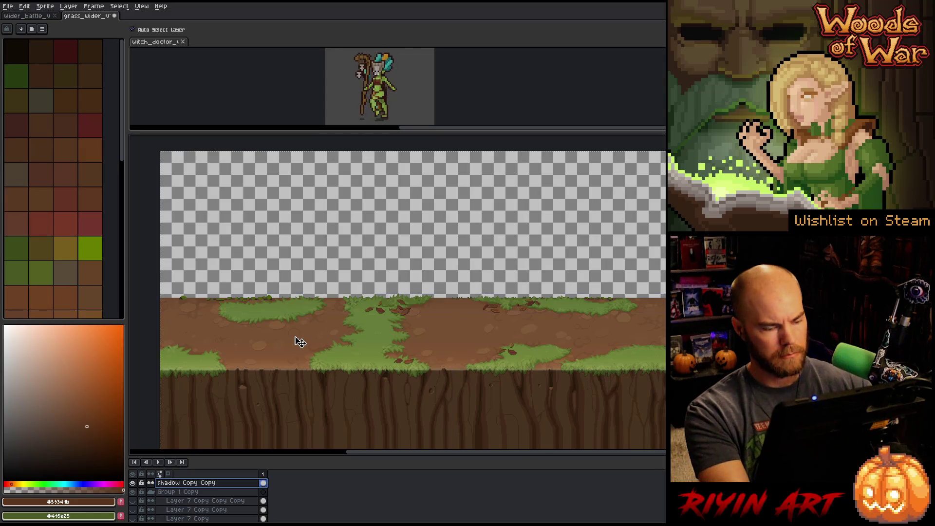
key(ctrl+s)
click(31, 16)
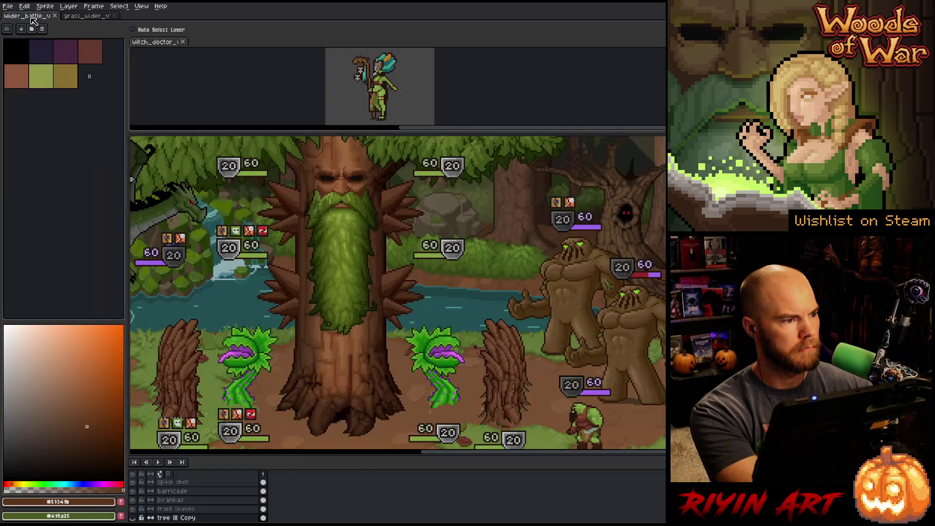
Step: Add a new layer above Layer 37 and paste the copied ground artwork into it
scroll(217, 407, down, 2)
scroll(217, 407, up, 1)
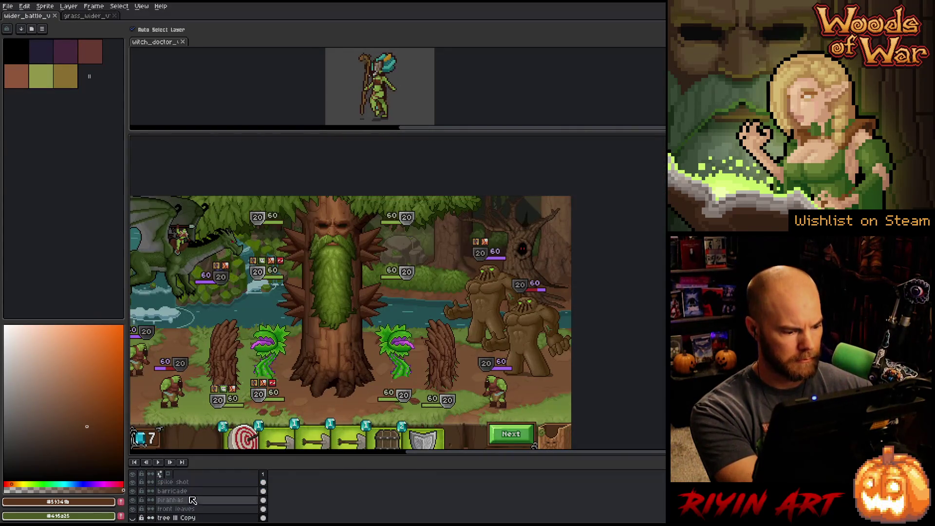
scroll(141, 502, up, 5)
click(133, 500)
click(133, 500)
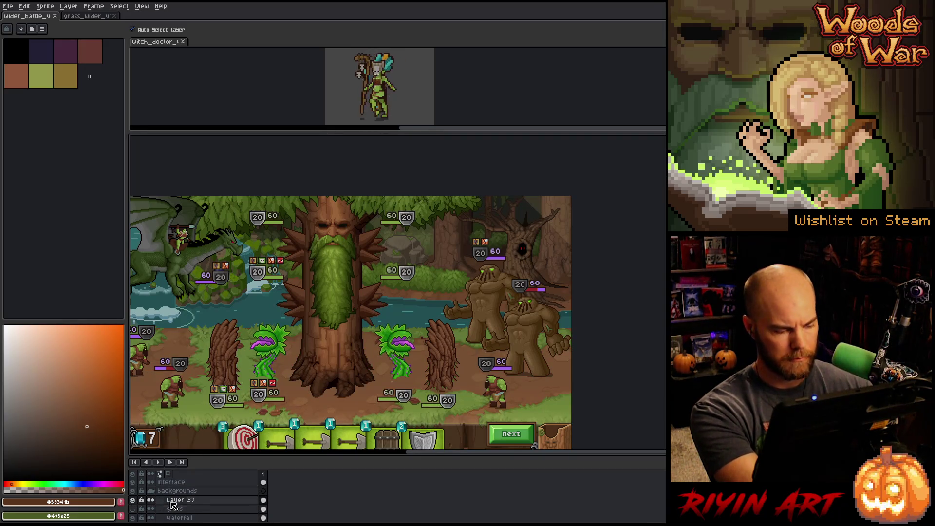
key(shift+n)
key(ctrl+v)
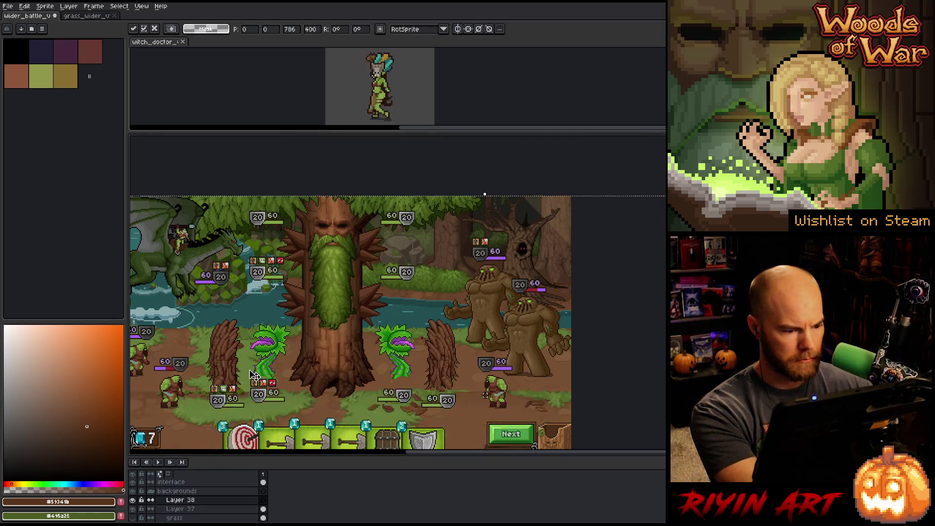
Step: Shift the pasted ground left, nudge it up and 3 pixels right, then commit
drag(353, 355, 170, 363)
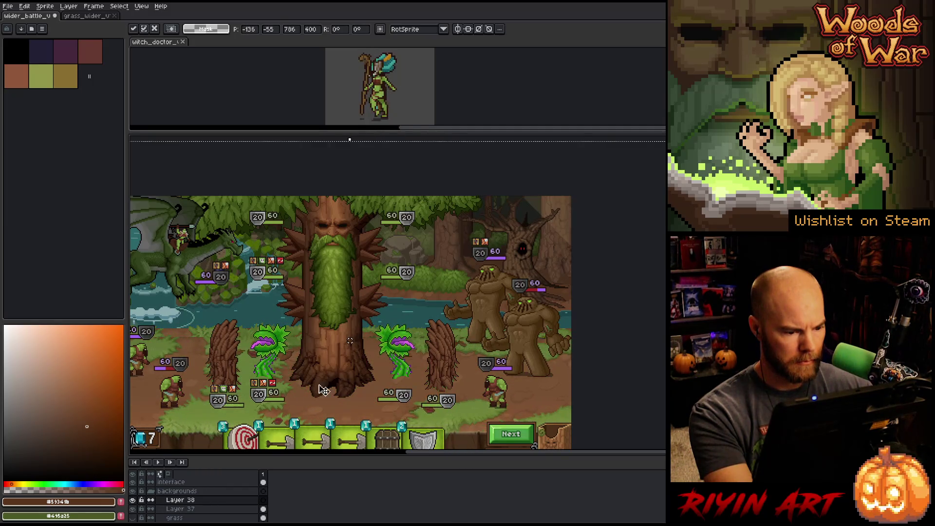
drag(351, 412, 352, 404)
scroll(244, 388, up, 3)
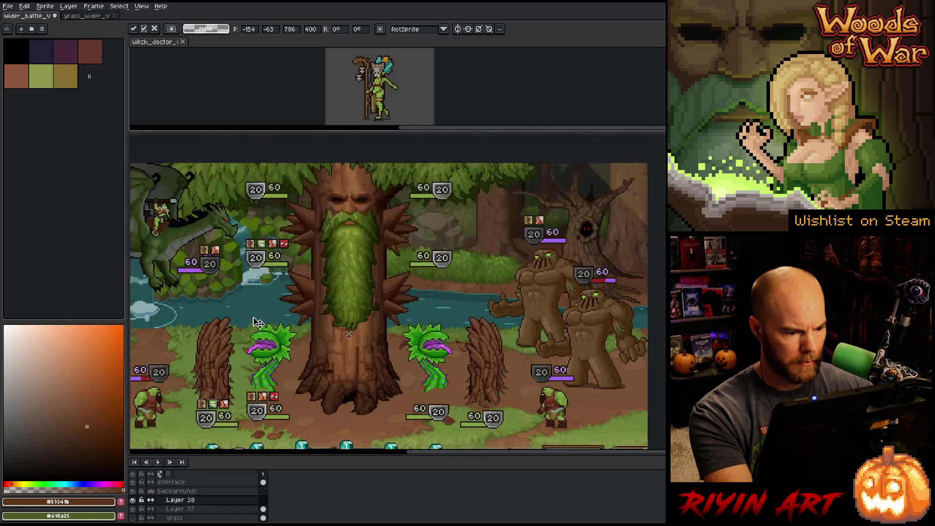
drag(243, 388, 251, 384)
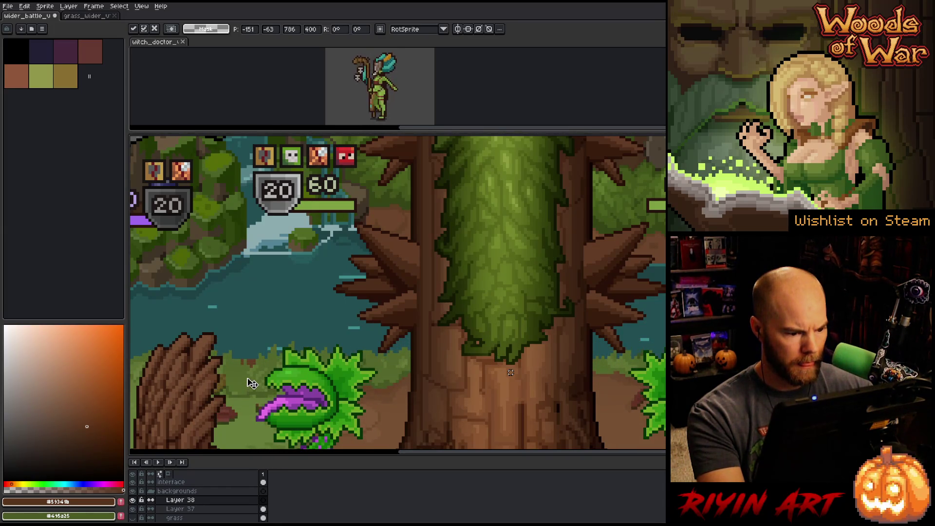
scroll(258, 382, down, 3)
scroll(312, 390, down, 2)
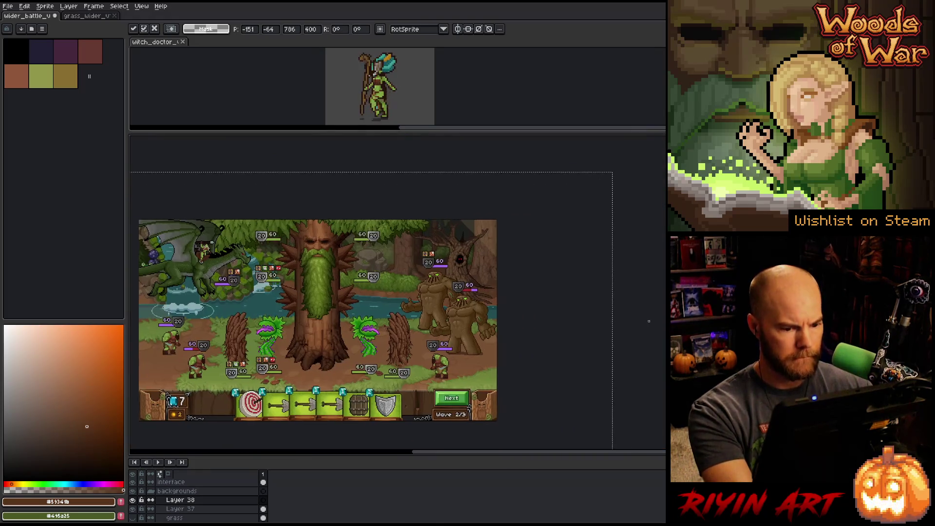
key(Return)
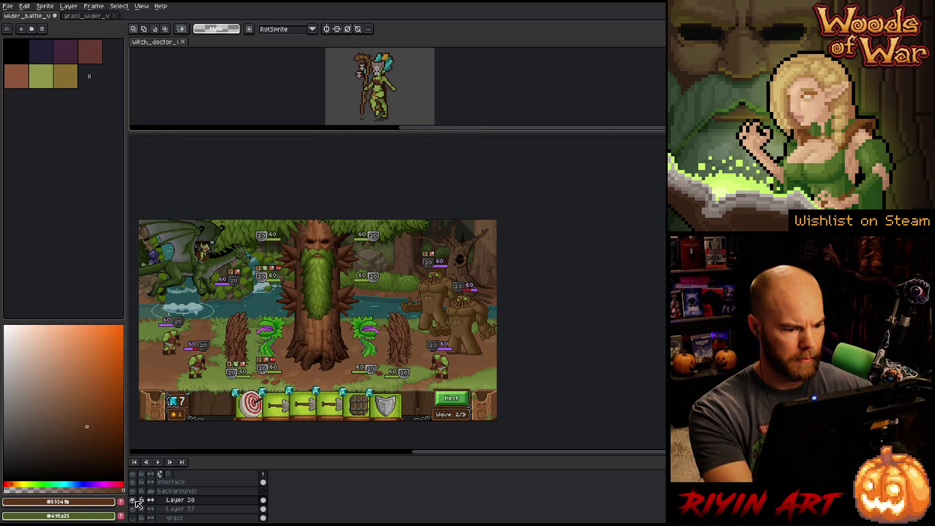
Step: Delete the old Layer 37, undoing an accidental duplicate first
right_click(198, 512)
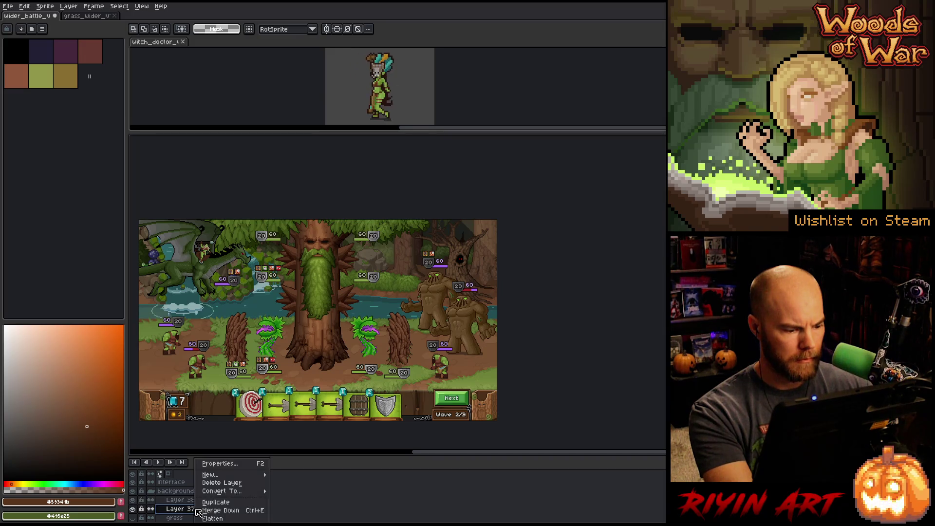
click(215, 502)
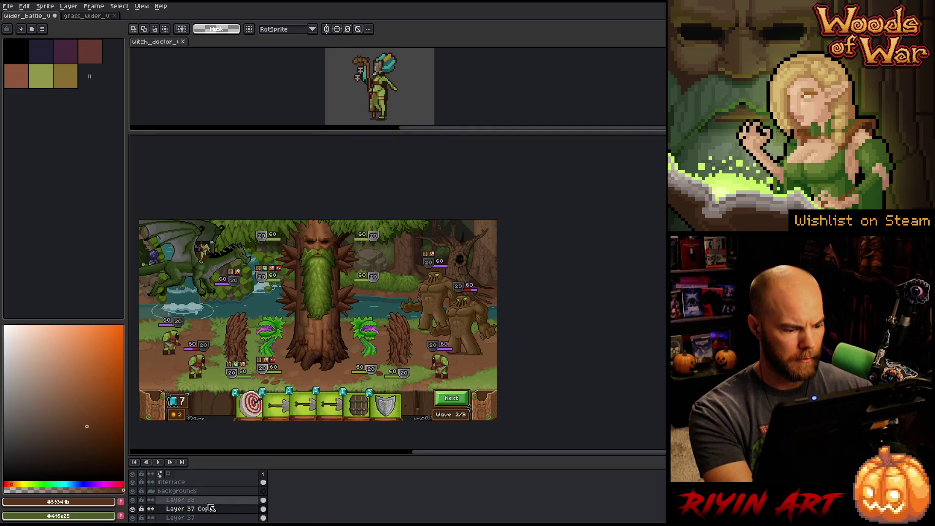
key(ctrl+z)
right_click(209, 508)
click(228, 484)
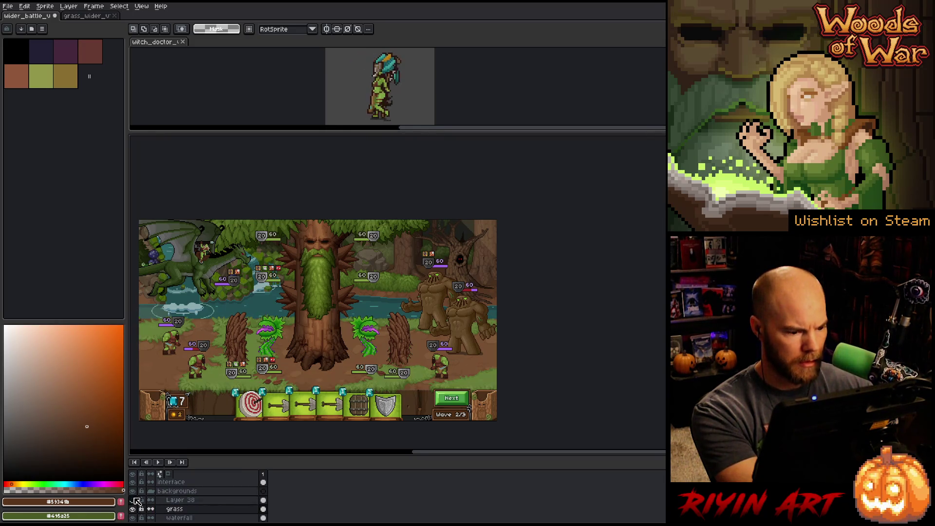
Step: Toggle Layer 38 on and off repeatedly to compare the new ground, leaving it visible
click(133, 500)
click(133, 501)
click(135, 500)
click(135, 501)
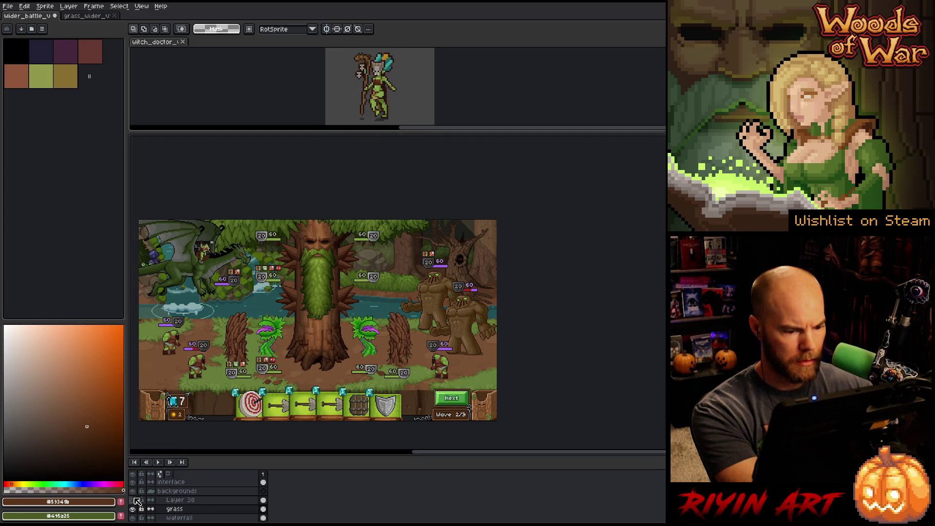
click(135, 500)
click(135, 500)
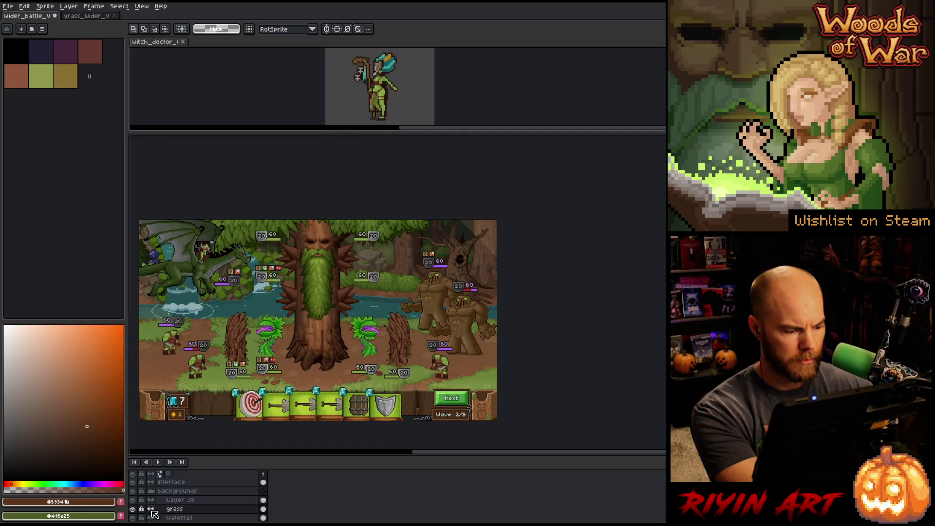
click(135, 501)
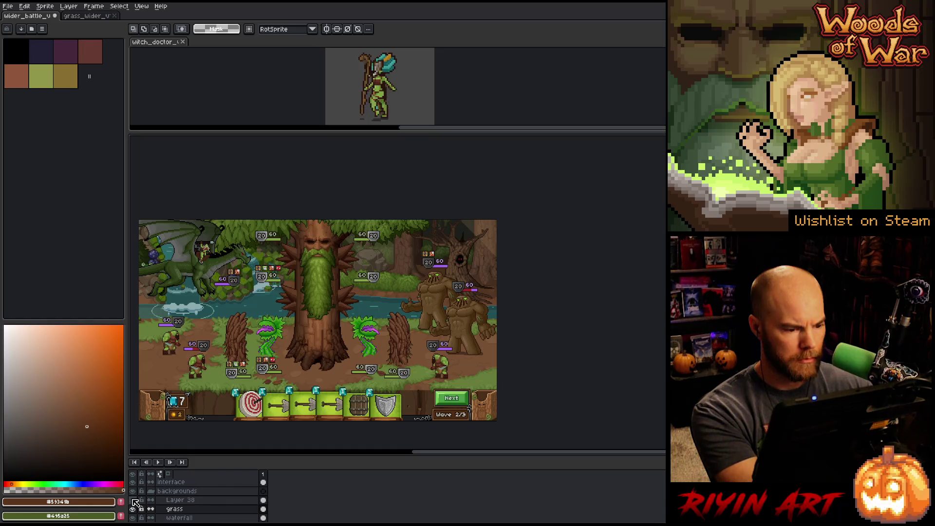
click(135, 501)
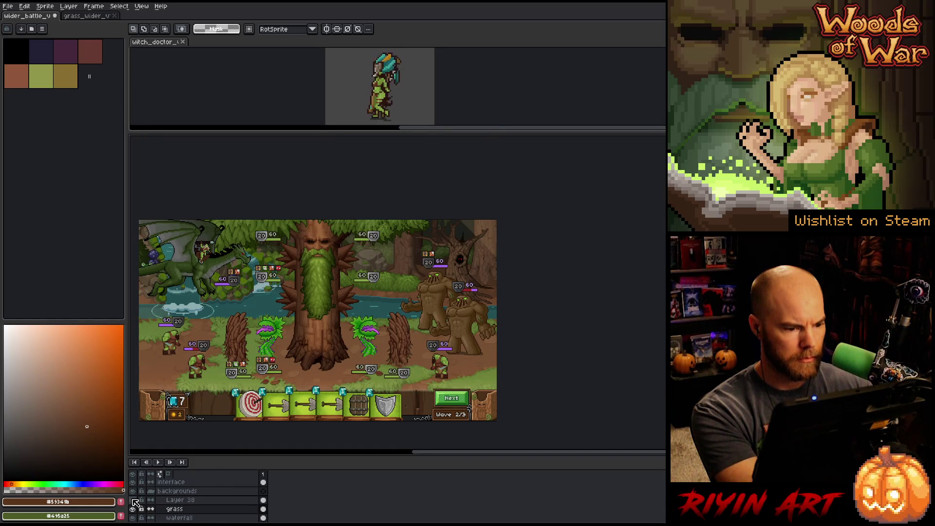
click(135, 502)
click(135, 501)
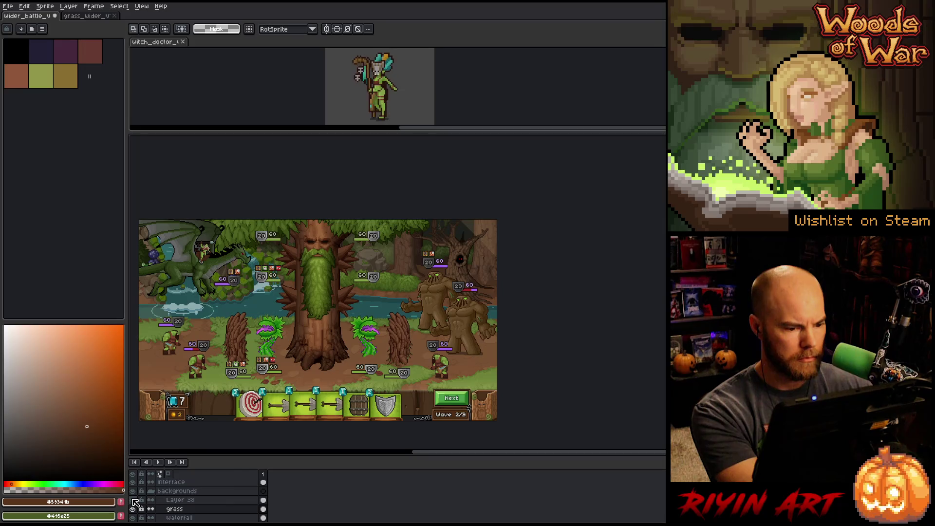
click(135, 502)
click(135, 501)
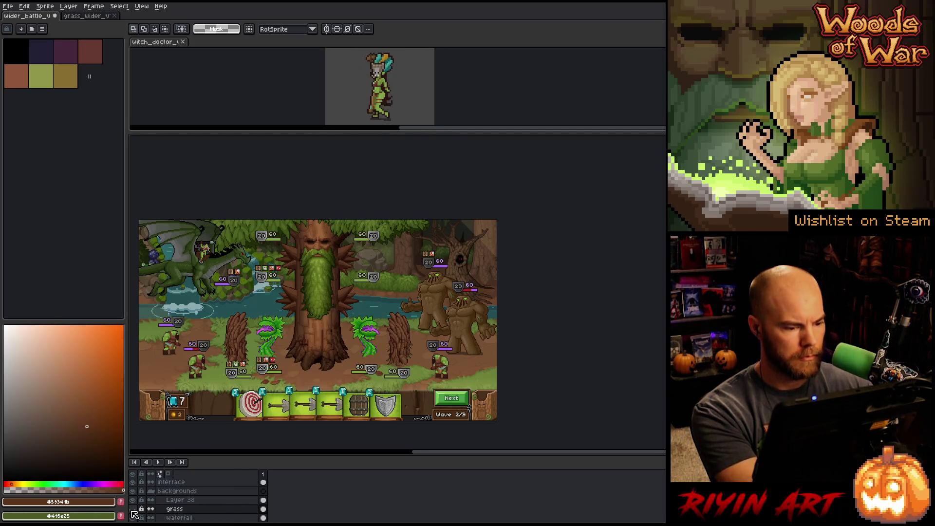
scroll(244, 337, down, 1)
scroll(234, 337, up, 2)
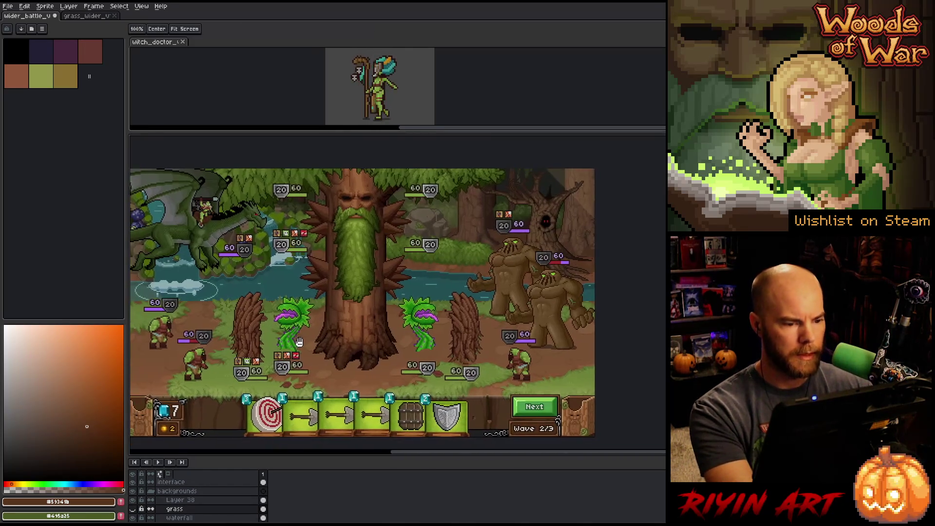
Step: Hide the timeline, save the battle mockup, and switch to the full-canvas view
key(Tab)
key(ctrl+s)
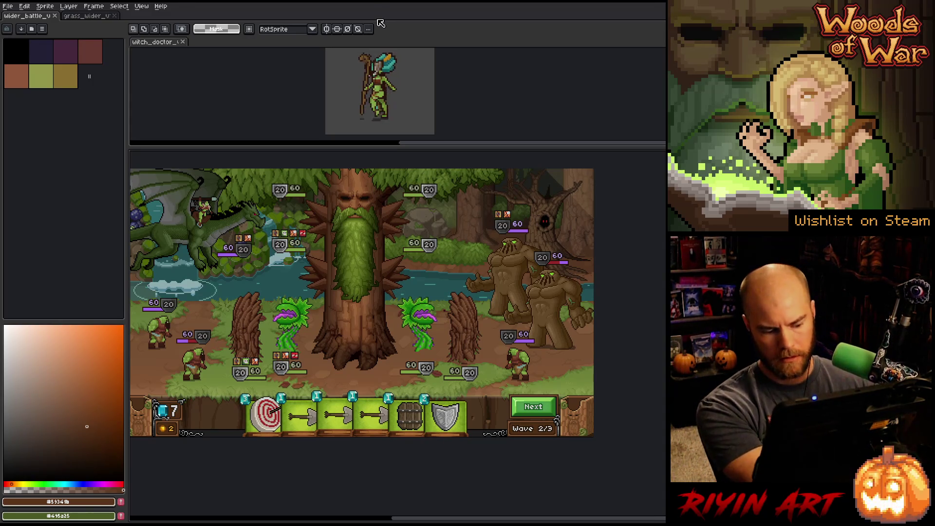
key(ctrl+f)
Step: Pan the scene slightly down and left to frame the tree boss and flytraps
scroll(320, 336, up, 2)
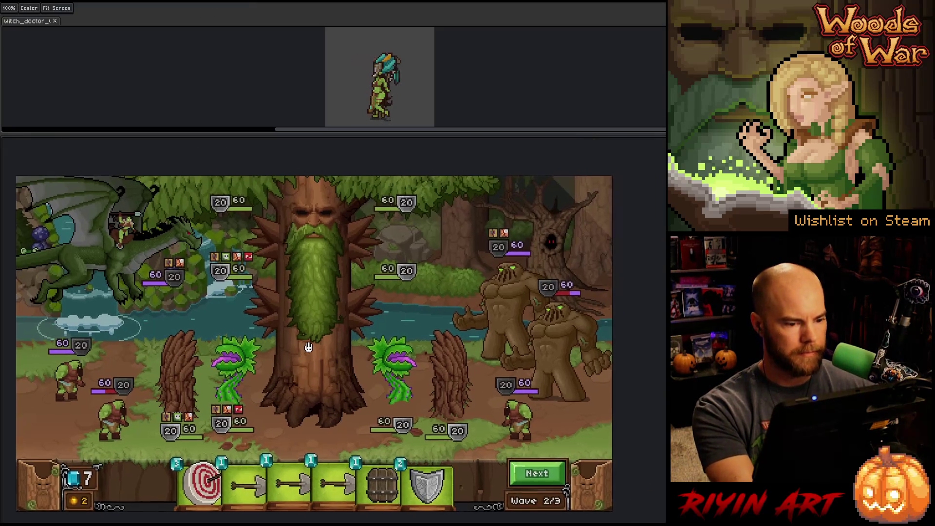
key(m)
scroll(325, 326, up, 1)
scroll(325, 325, down, 1)
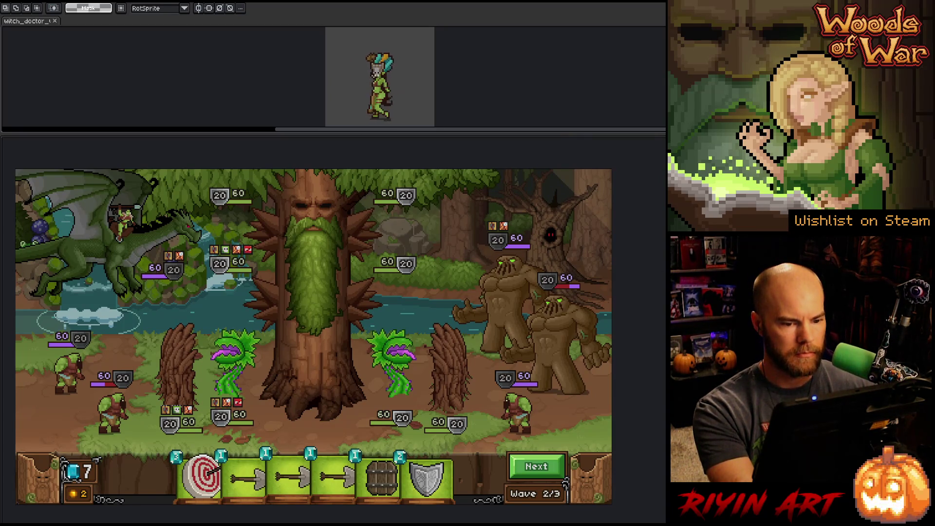
key(h)
drag(321, 336, 320, 344)
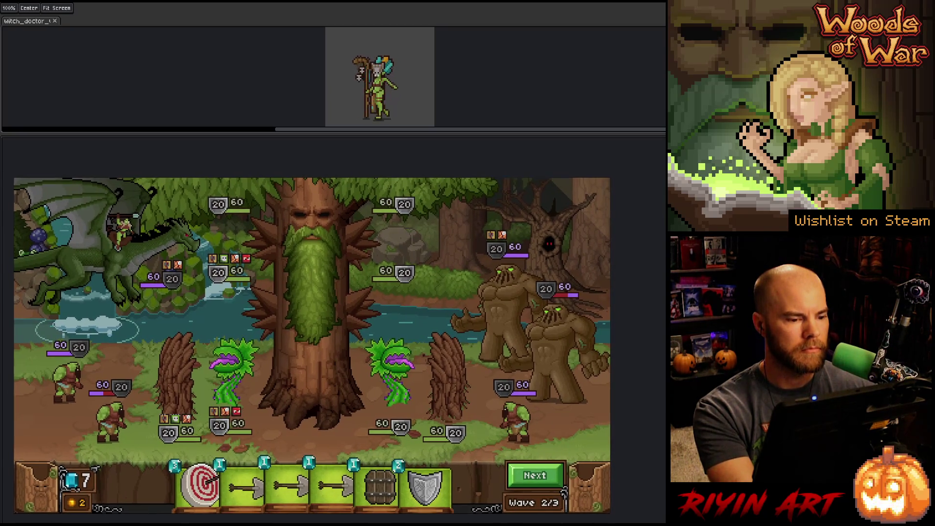
key(m)
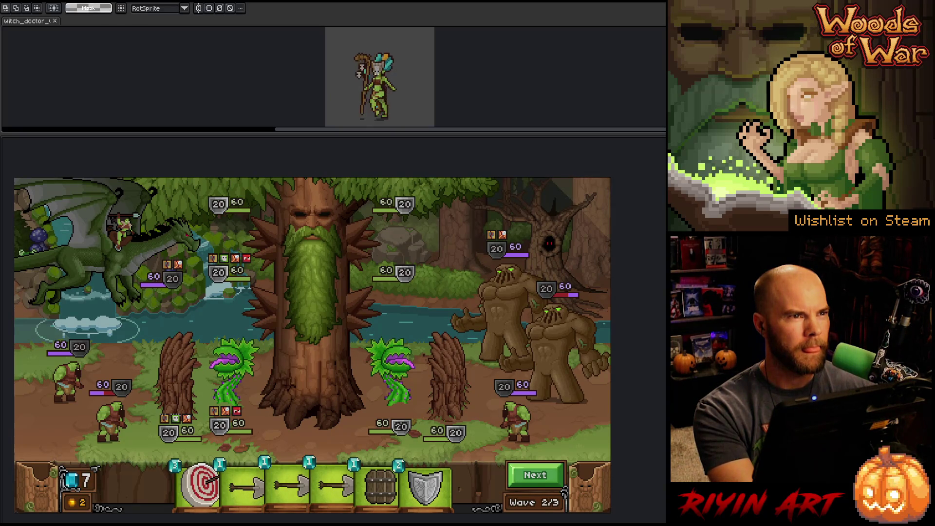
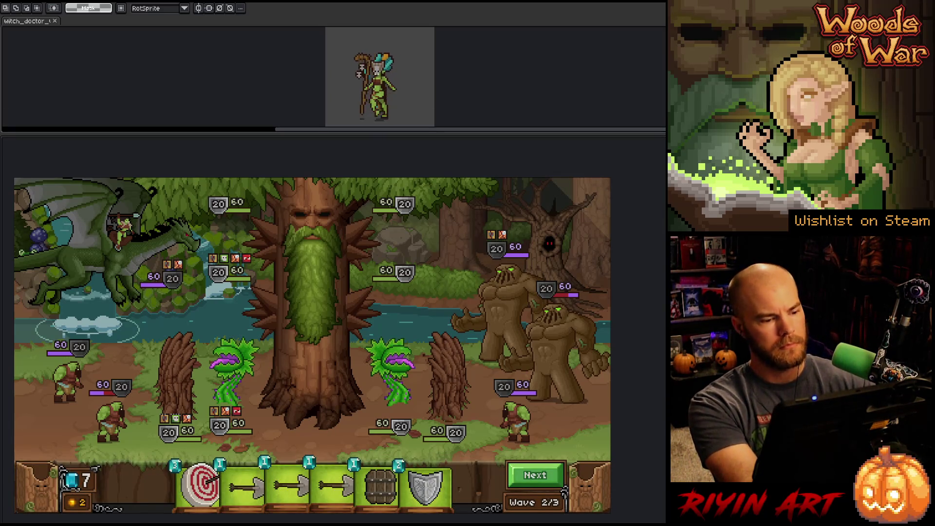
Step: Show the timeline, zoom out on the Woods of War mockup, and restore the full editor UI
key(Tab)
scroll(485, 263, down, 1)
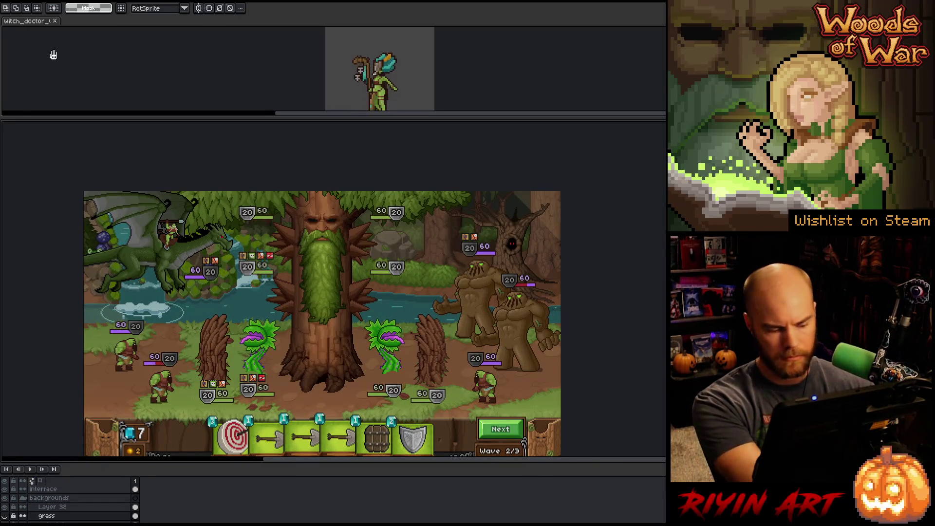
key(ctrl+f)
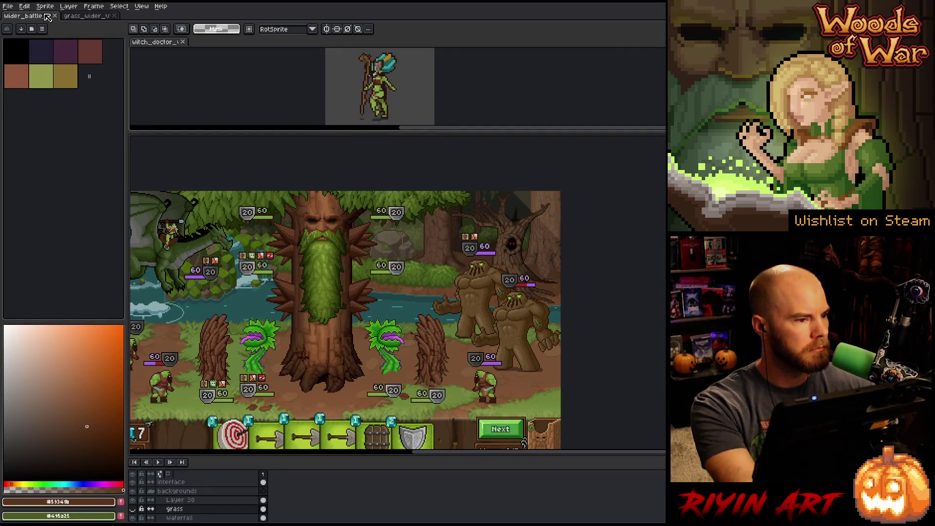
click(17, 7)
Step: Find and open Ganntree_Face_v34_wide_lvl2_v5.aseprite from the TreeRevenge folder's file list
click(19, 27)
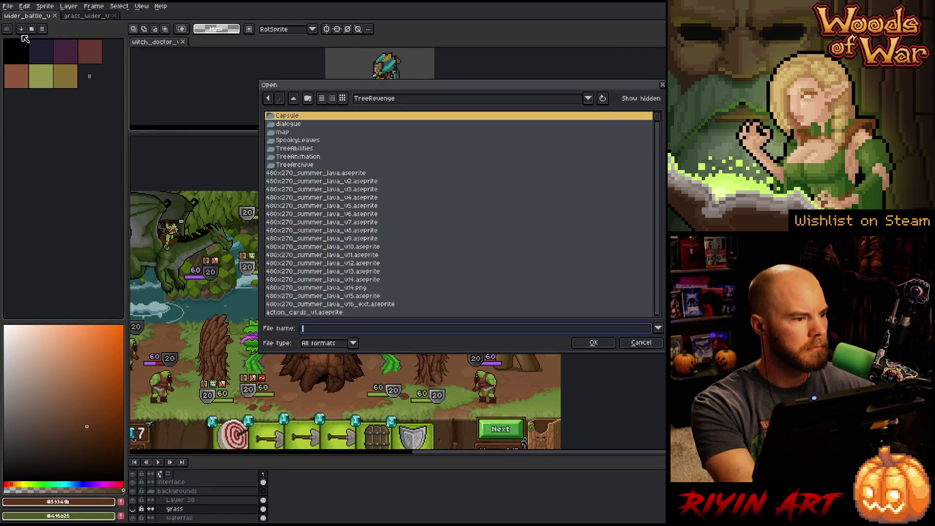
scroll(305, 224, down, 3)
click(331, 240)
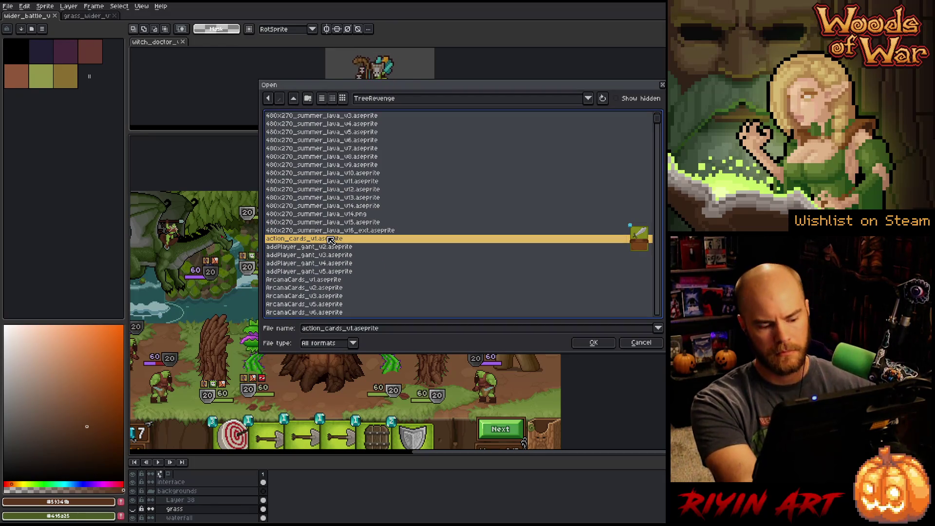
text(g)
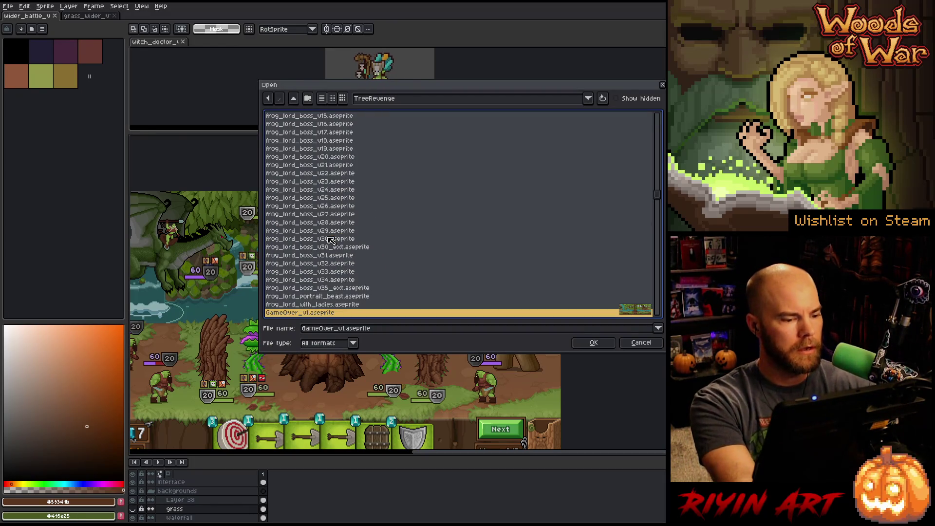
text(anntree_Face)
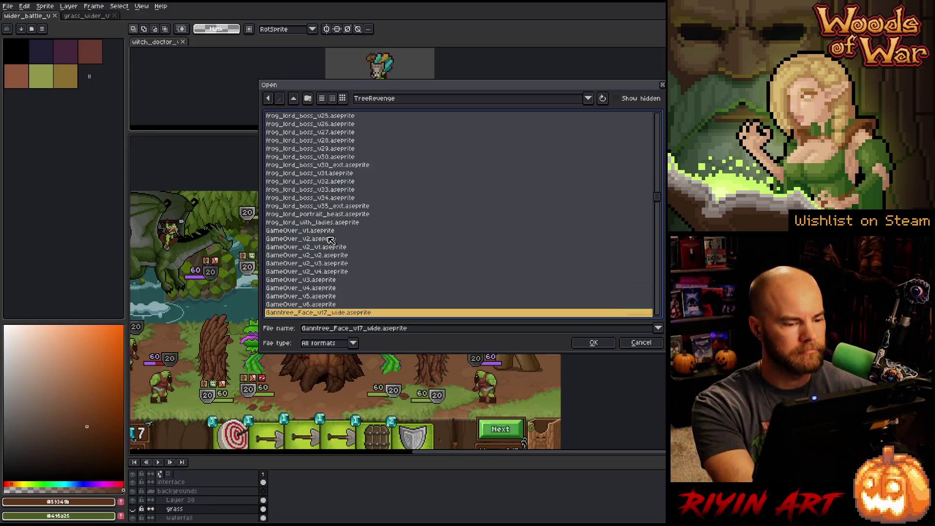
scroll(341, 239, down, 9)
scroll(353, 239, down, 3)
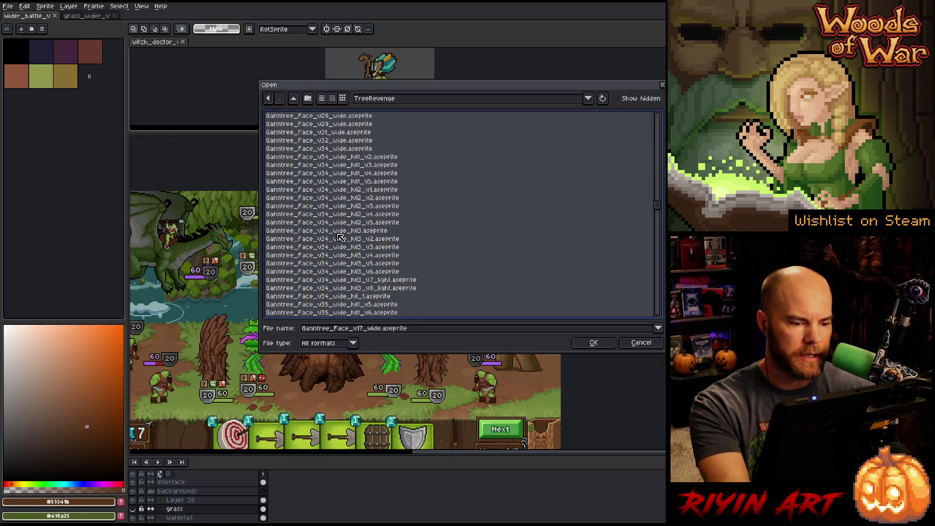
scroll(340, 238, down, 2)
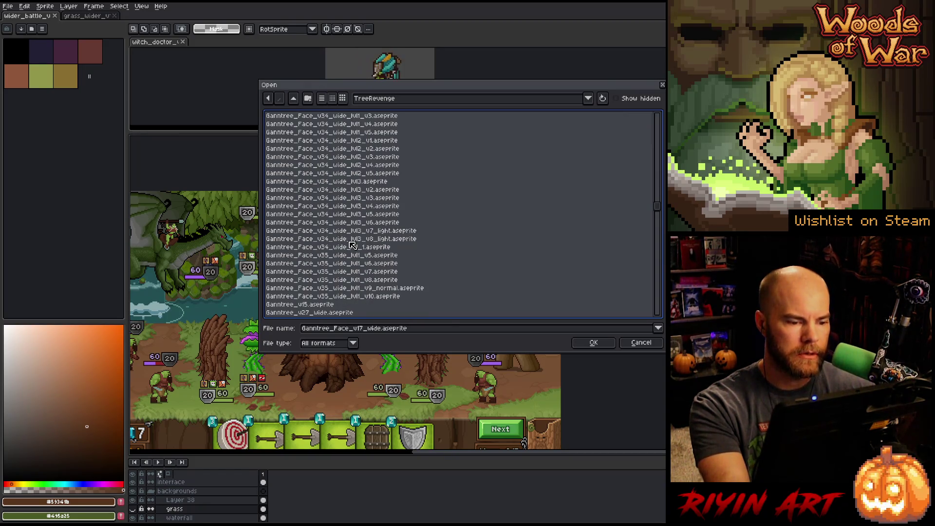
click(347, 240)
click(356, 176)
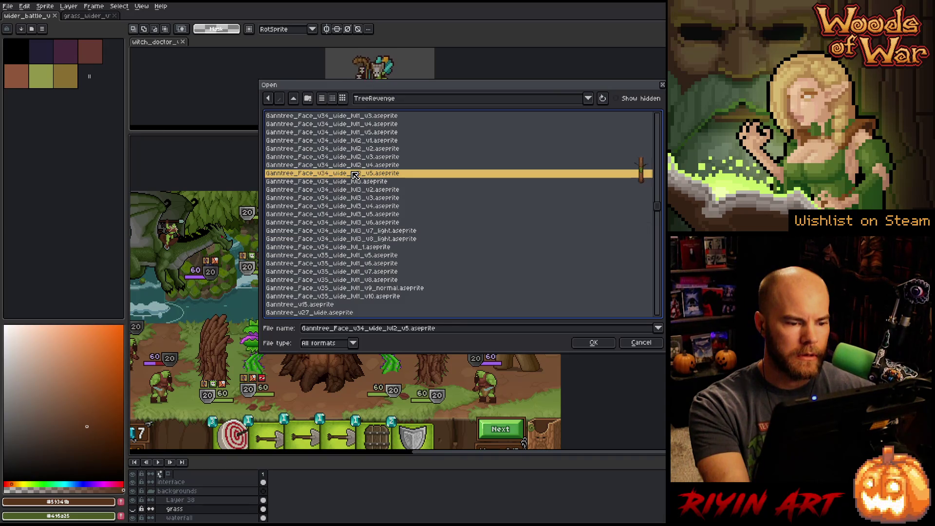
click(594, 342)
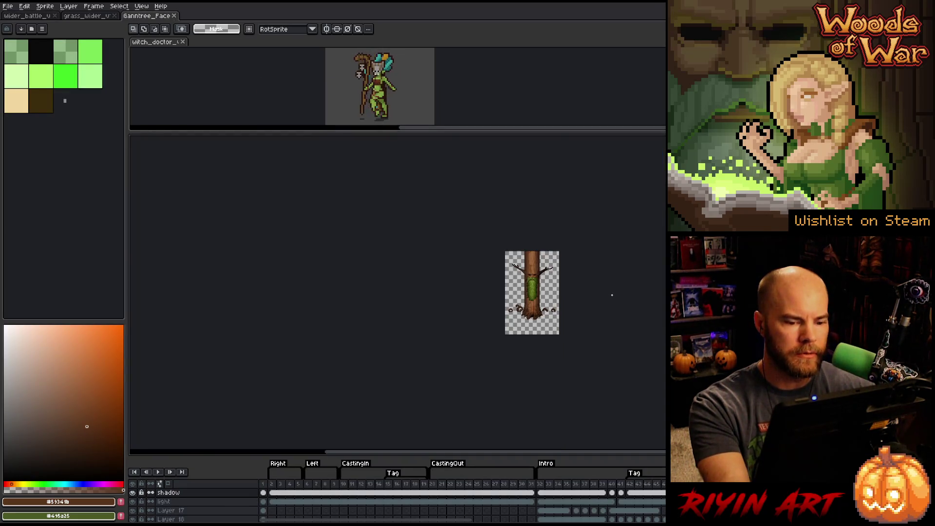
Step: Fit the tree sprite to the screen and enlarge the timeline to list its layers
key(v)
scroll(313, 225, down, 2)
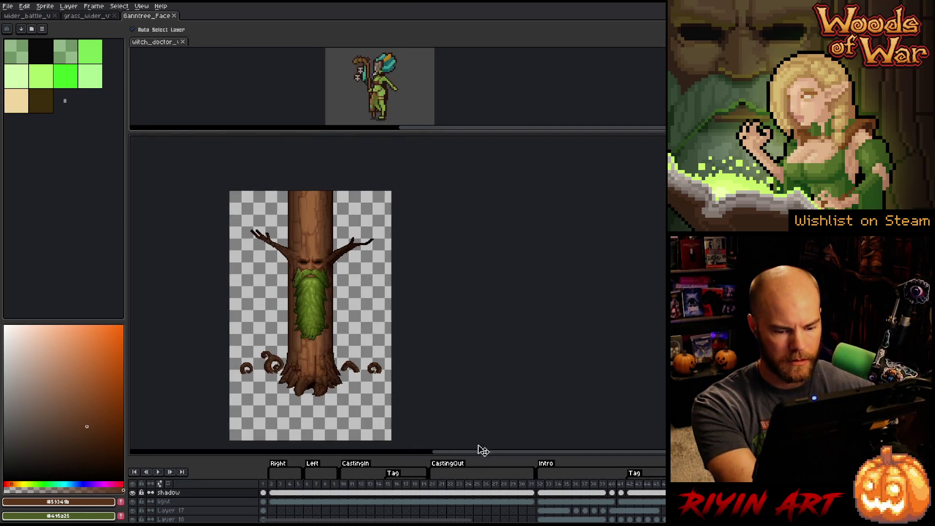
drag(493, 452, 423, 242)
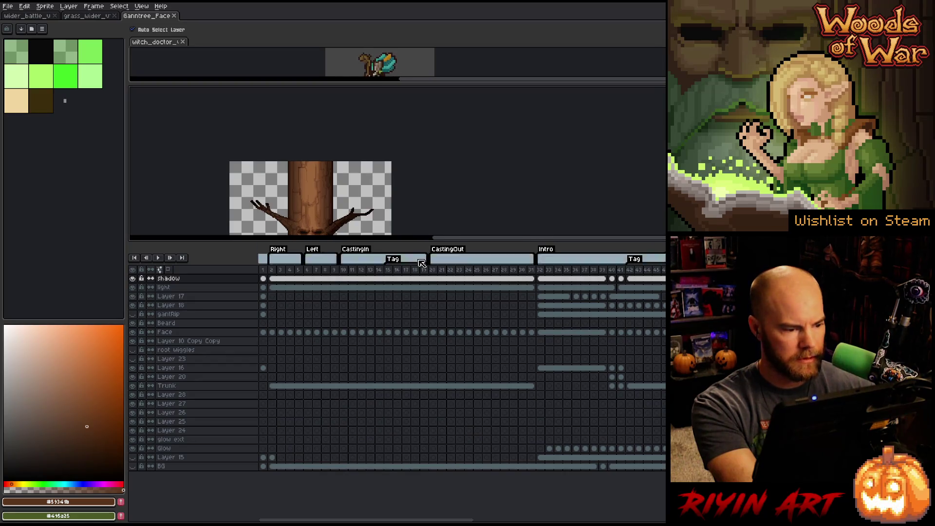
scroll(323, 193, down, 2)
drag(328, 197, 322, 176)
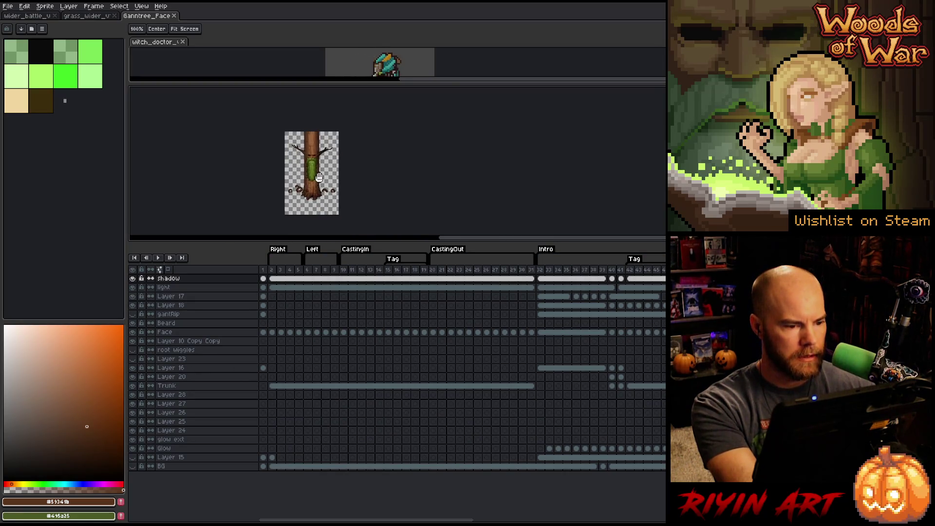
scroll(321, 175, up, 2)
Step: Toggle the light and shadow layers' visibility to compare the trunk, leaving both hidden
click(132, 288)
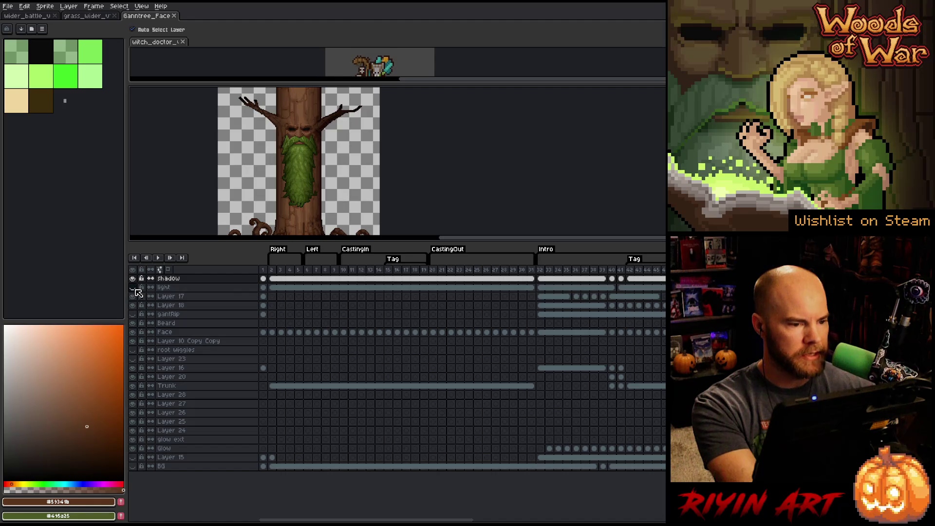
click(133, 287)
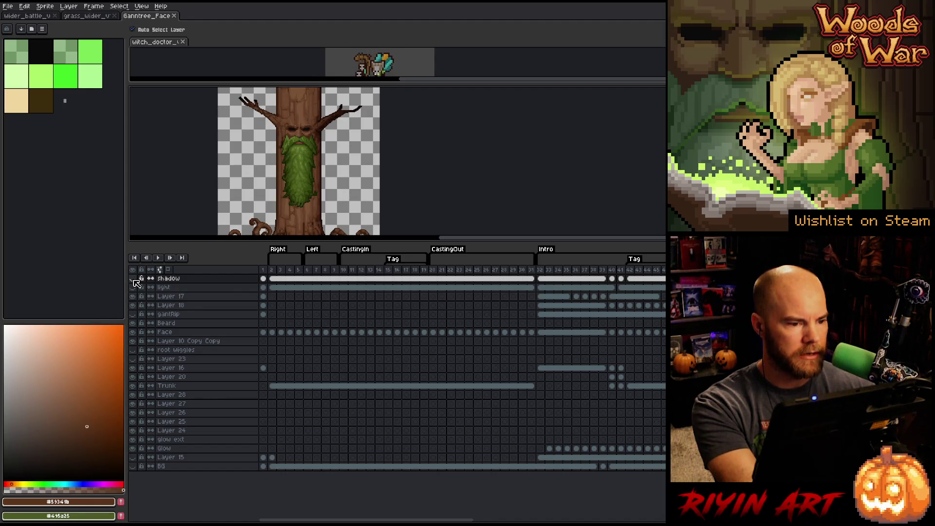
click(134, 286)
click(133, 287)
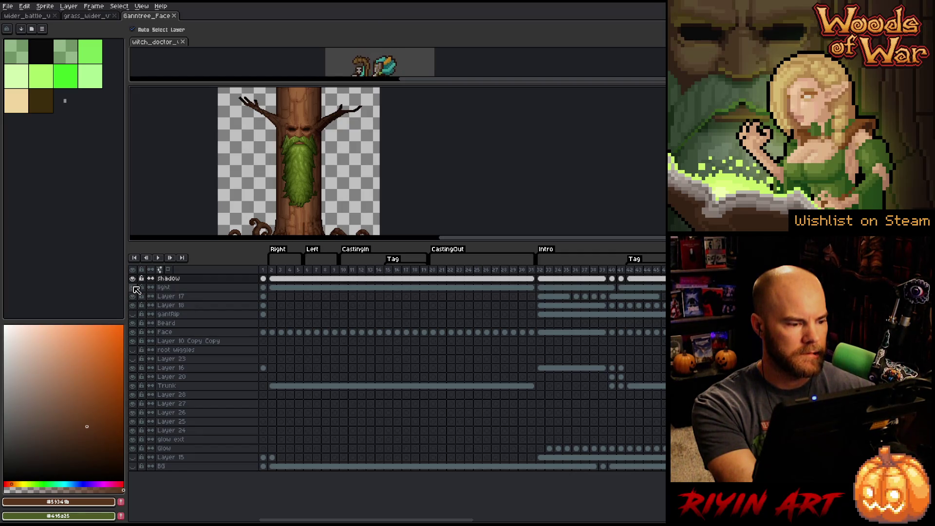
click(133, 287)
click(133, 278)
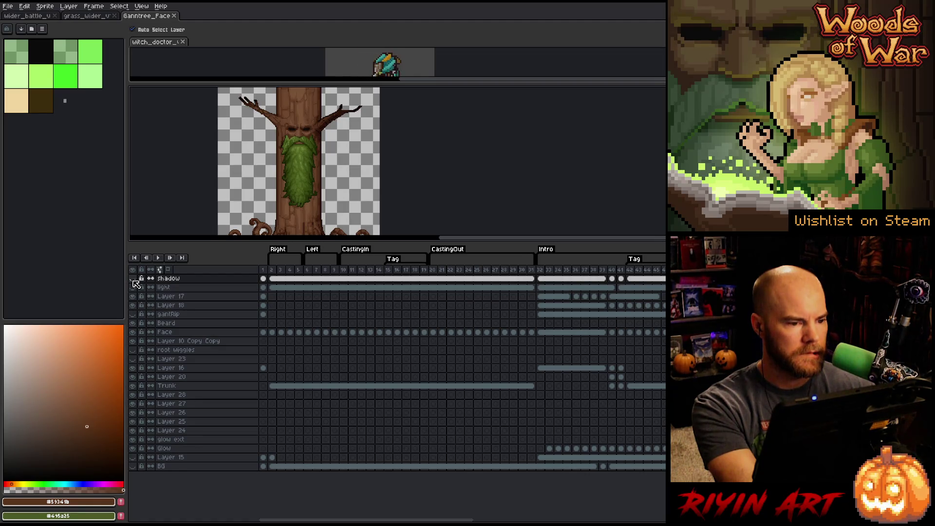
click(133, 278)
click(133, 279)
Step: Recheck both layers, ending with the light layer shown and the shadow layer hidden
scroll(261, 180, down, 1)
scroll(261, 180, up, 1)
scroll(261, 180, down, 1)
scroll(272, 188, up, 1)
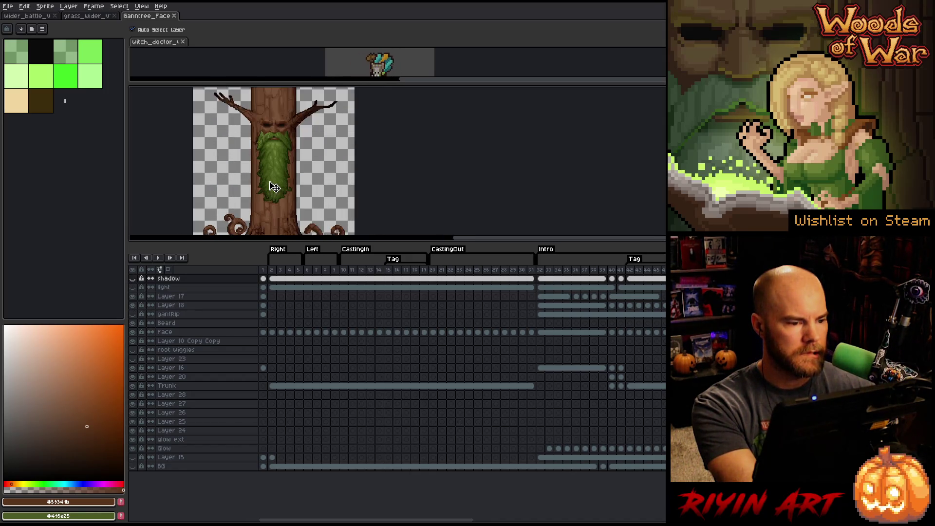
click(131, 289)
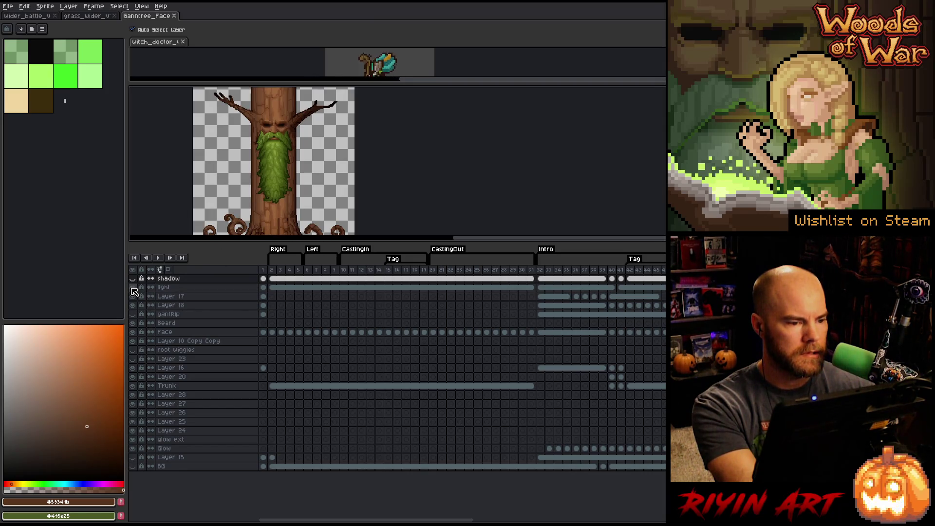
click(132, 277)
click(132, 277)
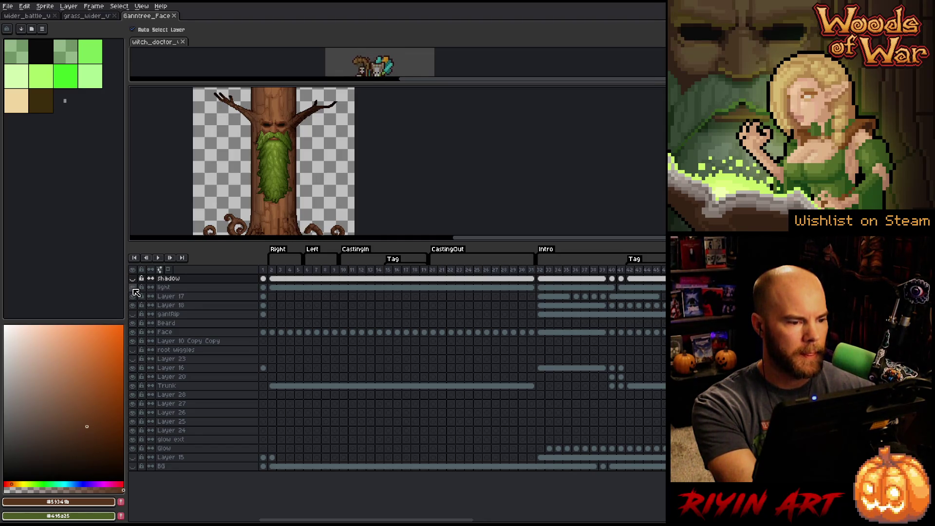
click(132, 288)
click(132, 287)
double_click(166, 288)
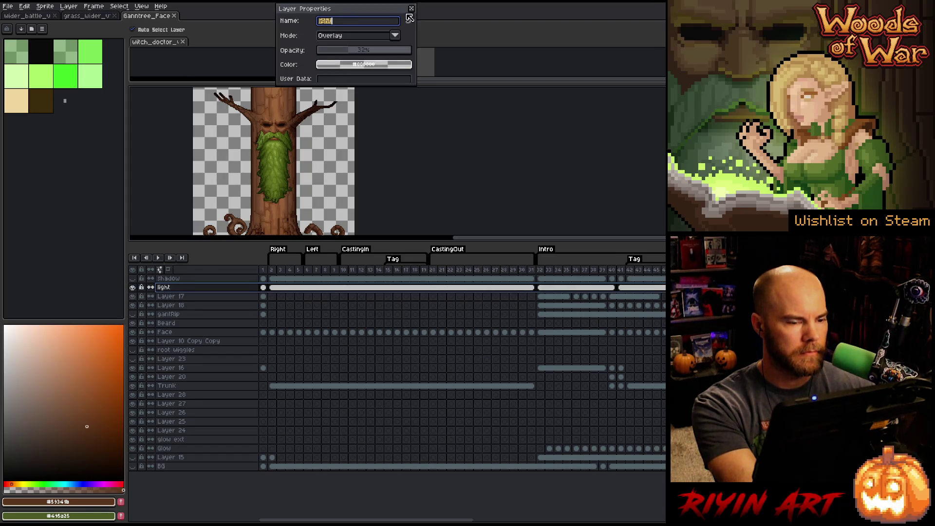
click(411, 8)
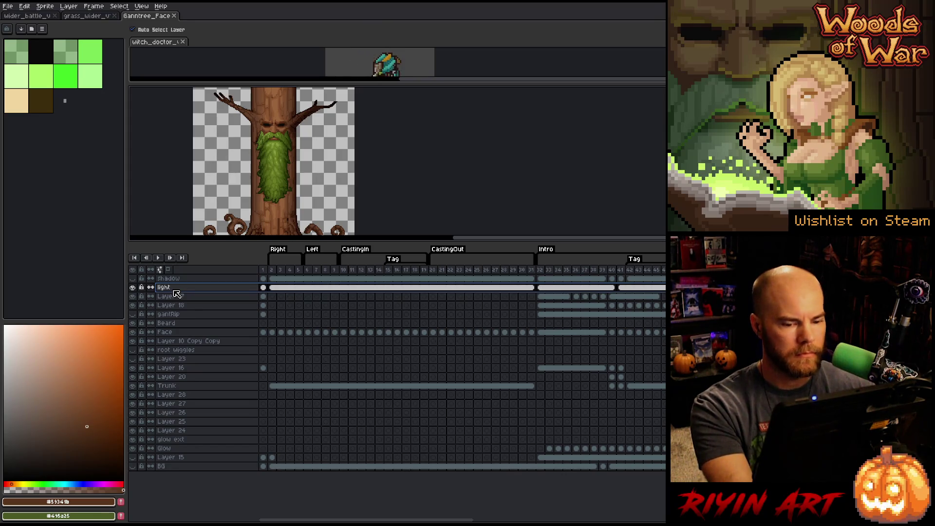
double_click(176, 291)
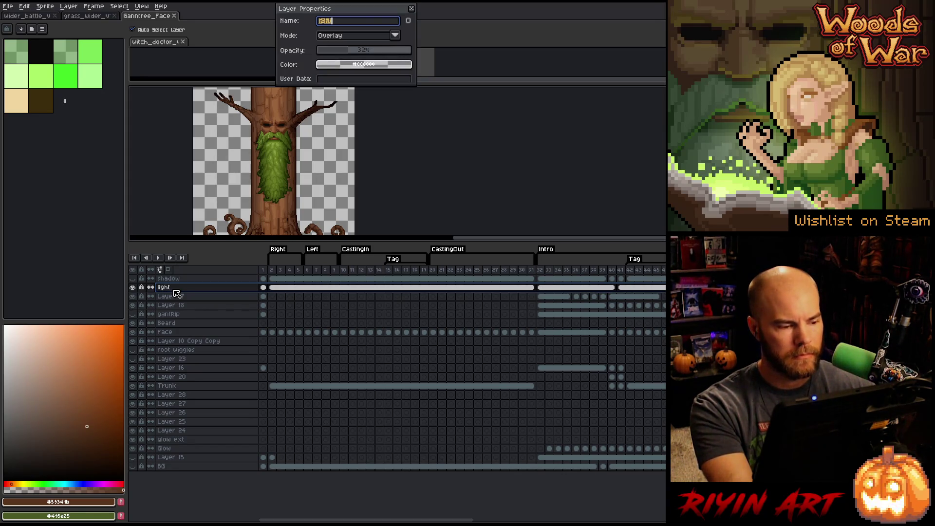
click(411, 10)
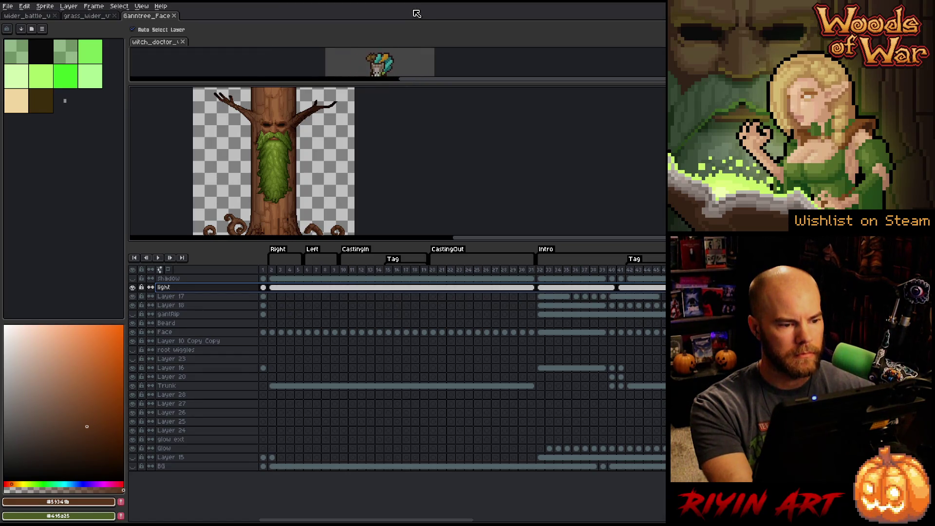
scroll(306, 185, down, 1)
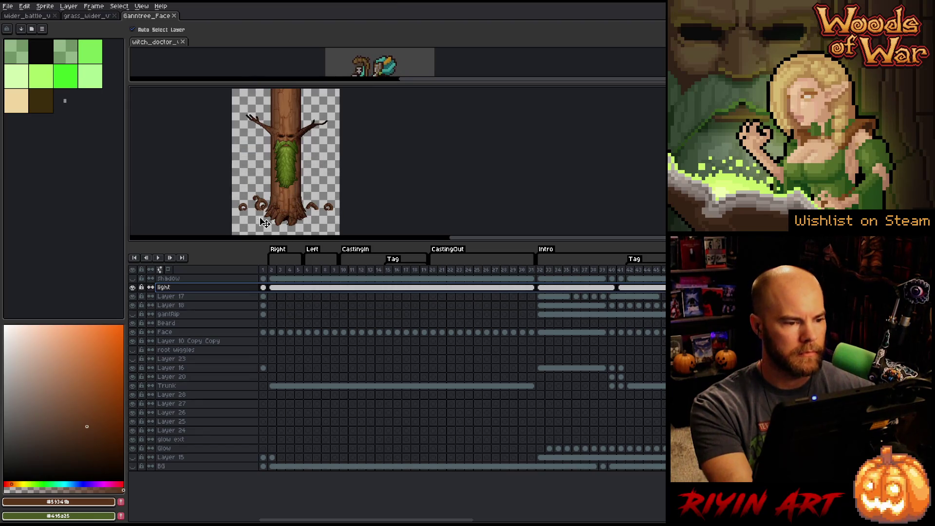
click(137, 288)
click(137, 289)
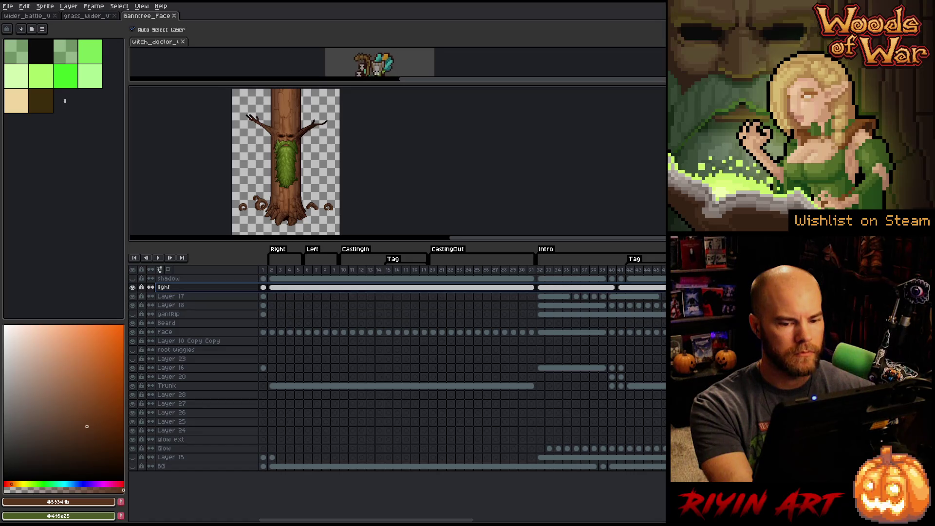
click(168, 279)
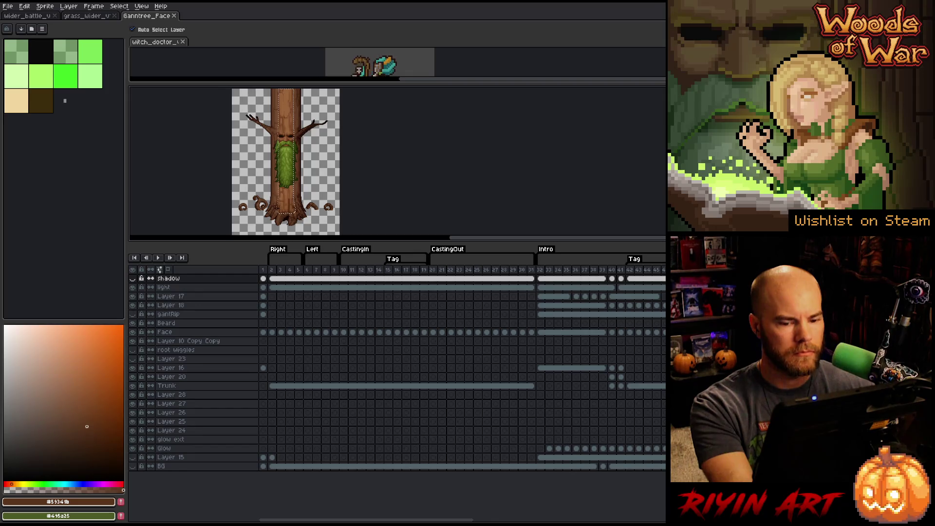
click(164, 287)
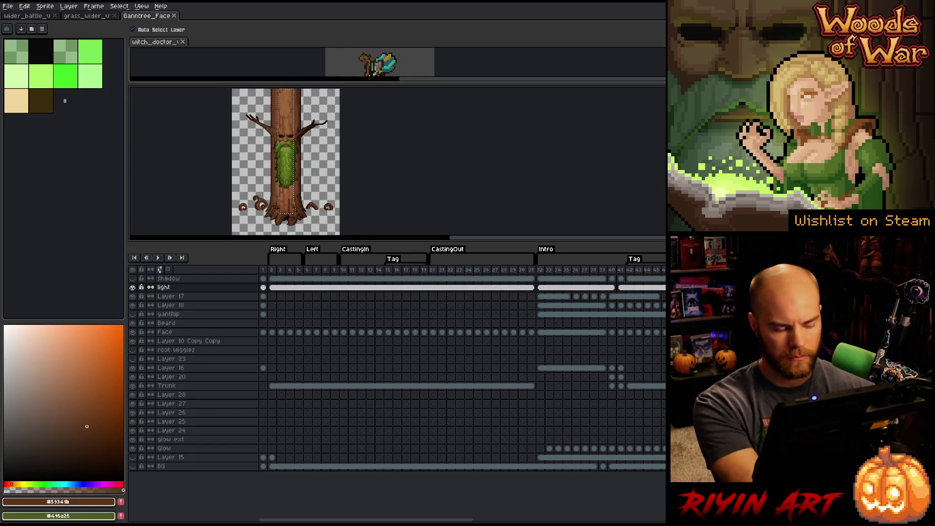
Step: Duplicate the light layer and hide the original light layer
right_click(173, 288)
click(196, 330)
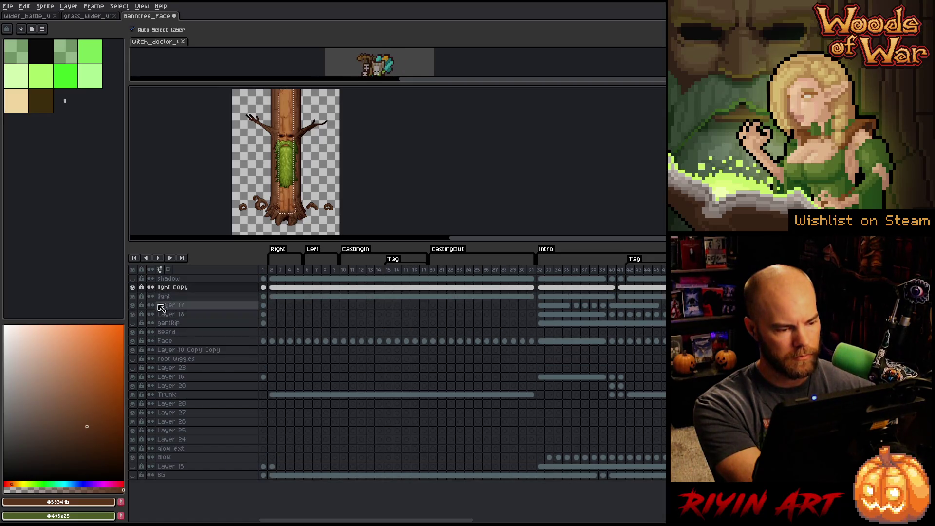
click(133, 296)
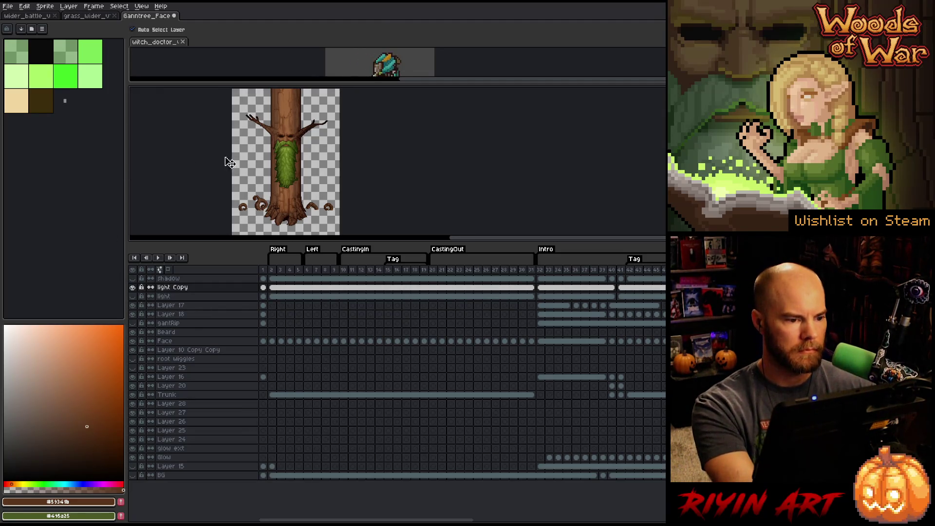
scroll(297, 172, up, 3)
scroll(292, 213, up, 2)
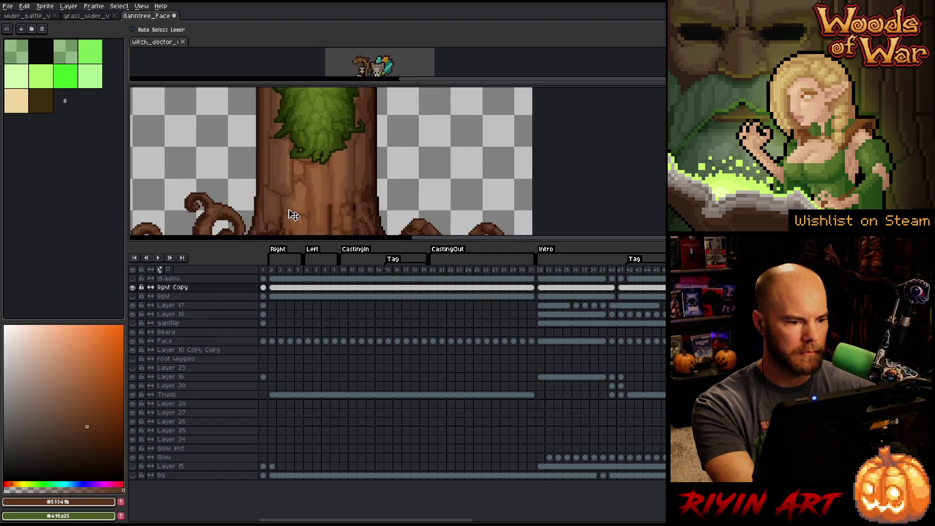
scroll(329, 208, down, 1)
scroll(329, 208, down, 3)
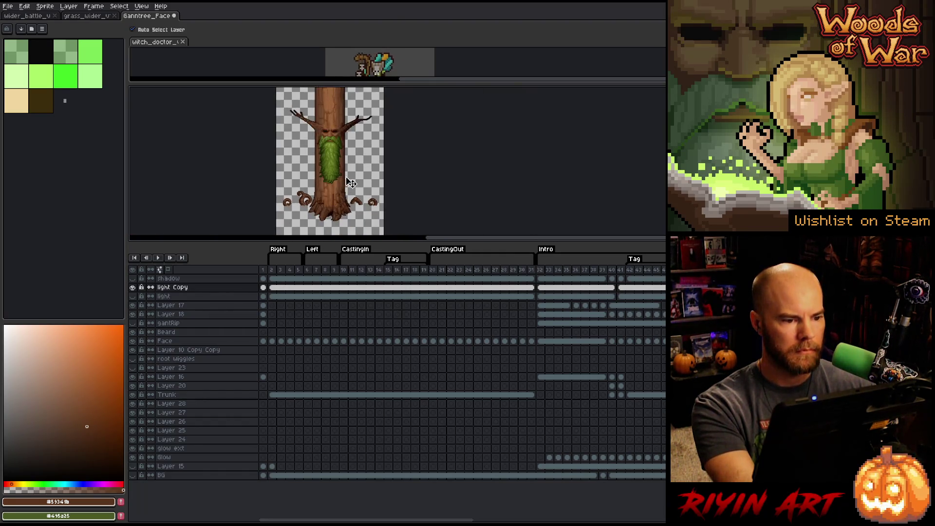
scroll(354, 150, up, 1)
scroll(311, 113, up, 1)
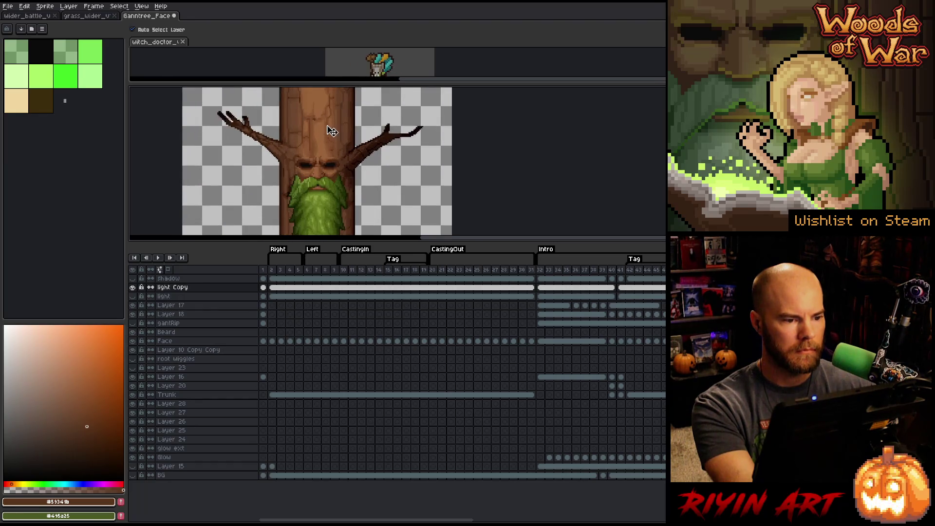
scroll(329, 130, up, 1)
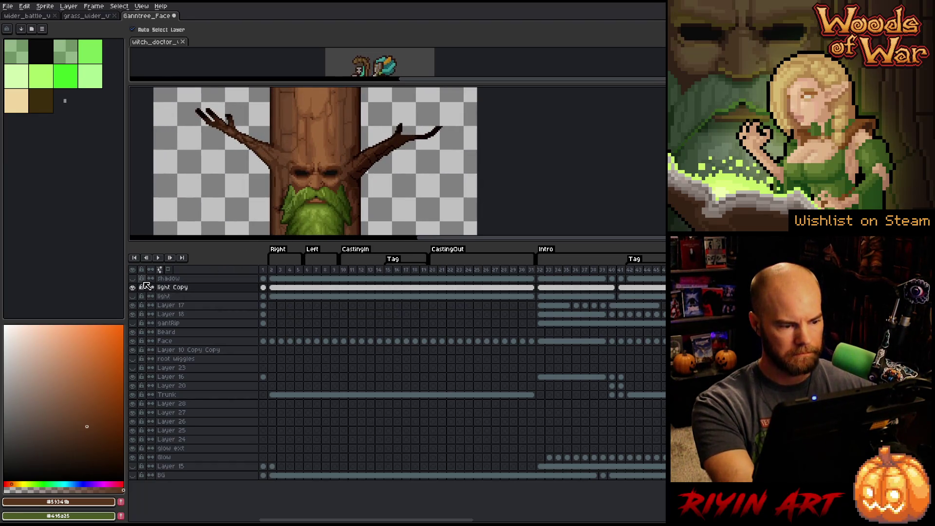
Step: Try a magic-wand trunk selection on shadow, then move light Copy above shadow
click(172, 280)
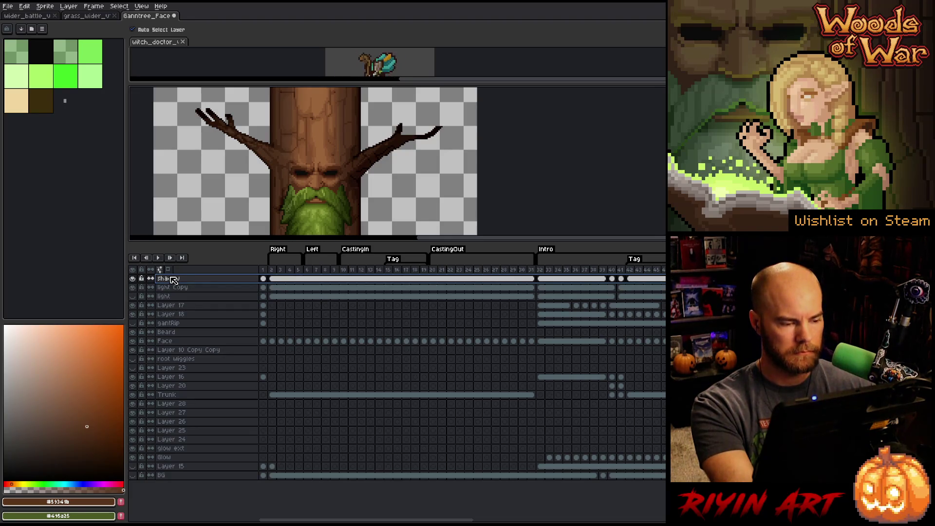
key(w)
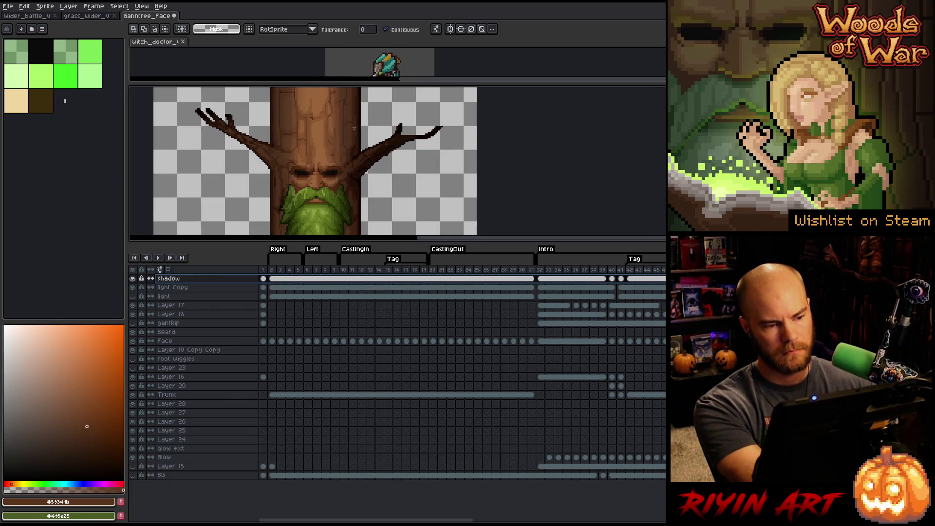
click(321, 145)
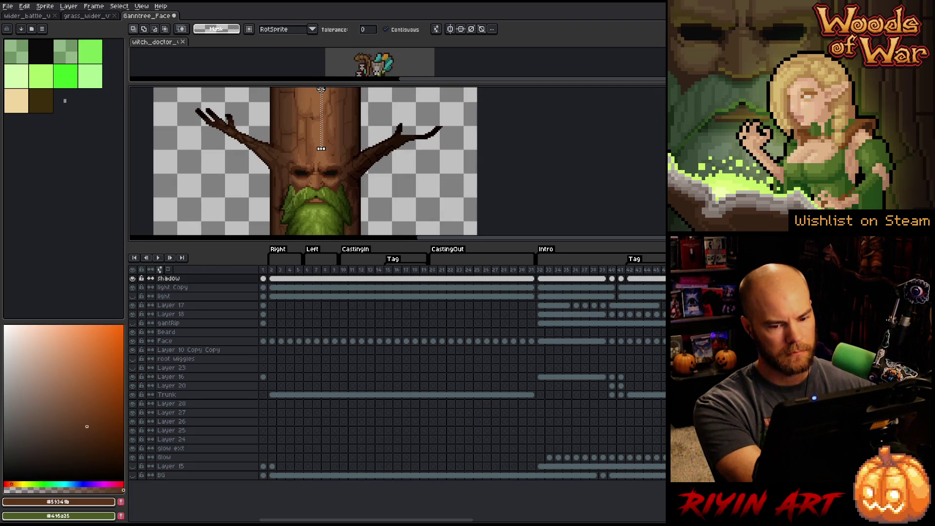
click(303, 147)
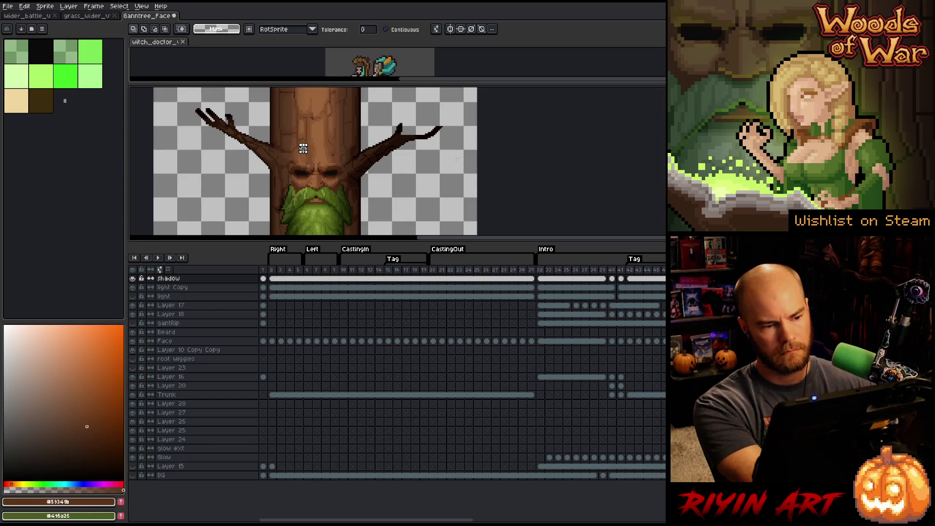
scroll(303, 148, down, 2)
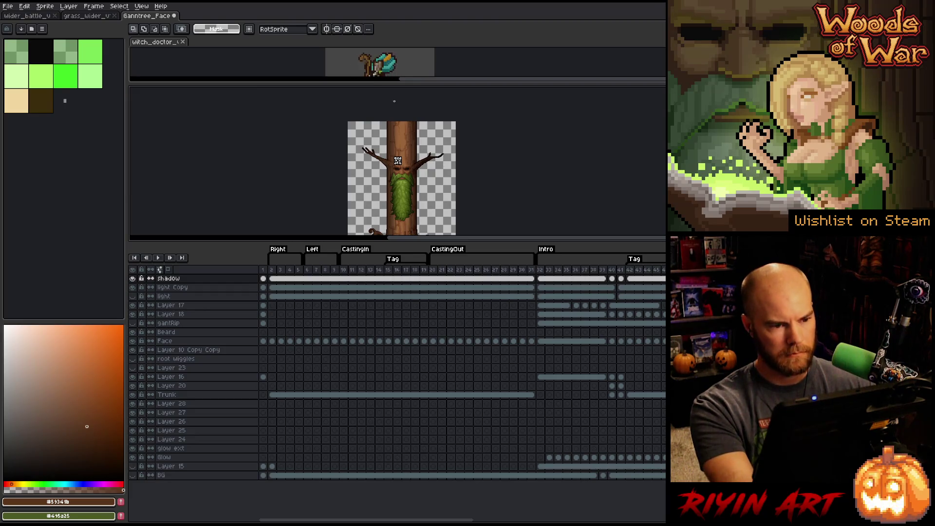
mouse_move(391, 116)
mouse_down()
mouse_move(416, 233)
mouse_move(415, 151)
mouse_up()
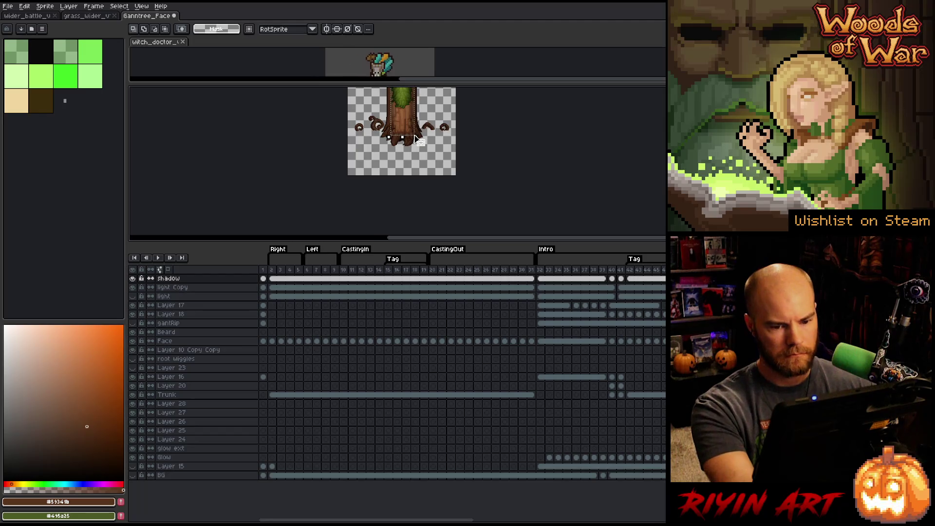
click(201, 282)
drag(189, 289, 193, 282)
Step: Duplicate the shadow layer and drag shadow Copy to the top of the stack
right_click(191, 288)
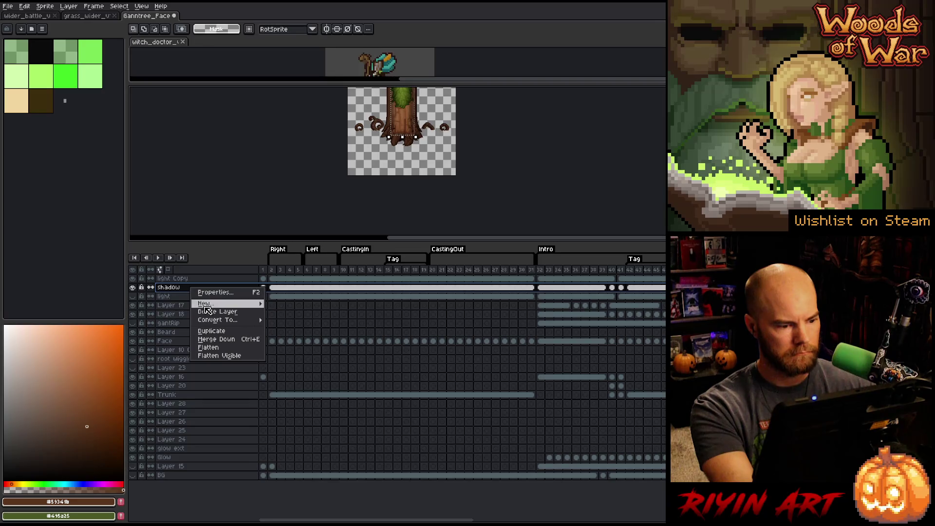
click(213, 330)
click(168, 289)
drag(180, 286, 186, 275)
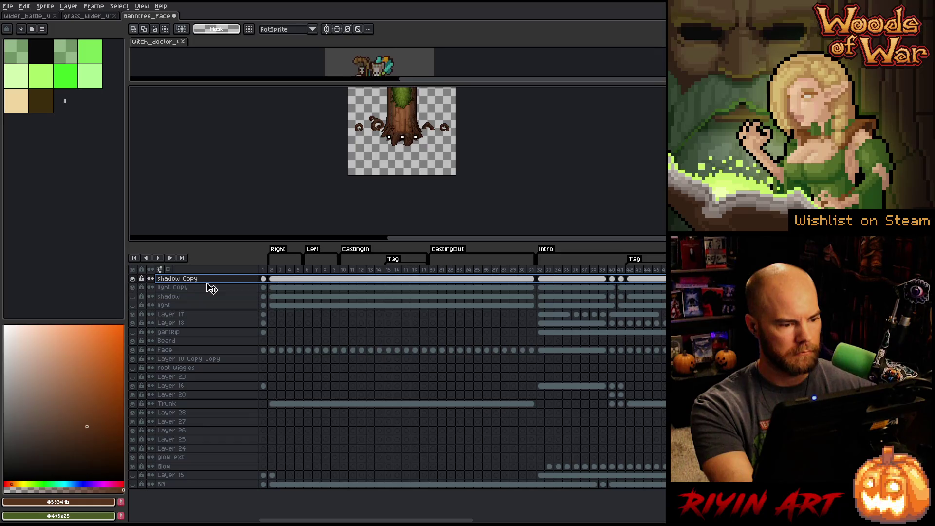
Step: Zoom around the treant and make the light Copy layer active
scroll(500, 140, up, 2)
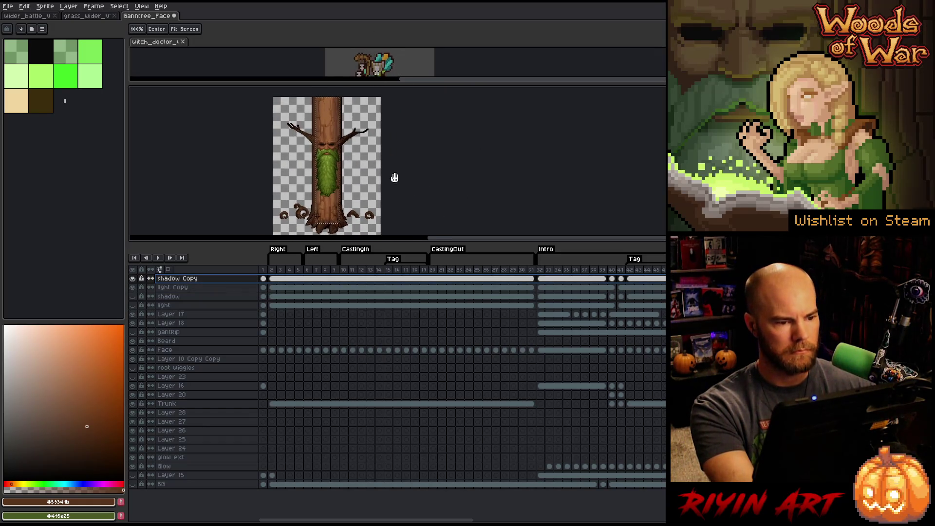
scroll(321, 192, up, 1)
scroll(324, 193, up, 1)
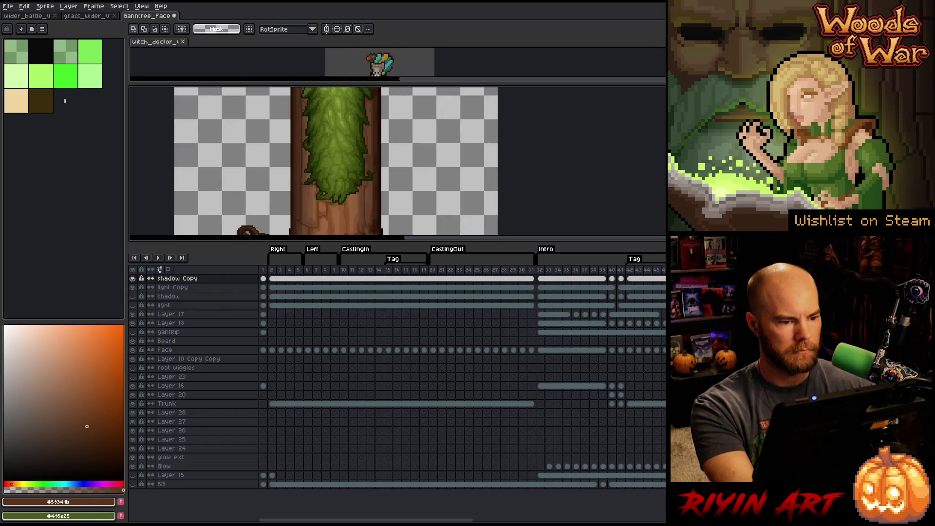
scroll(323, 194, up, 1)
scroll(323, 194, down, 6)
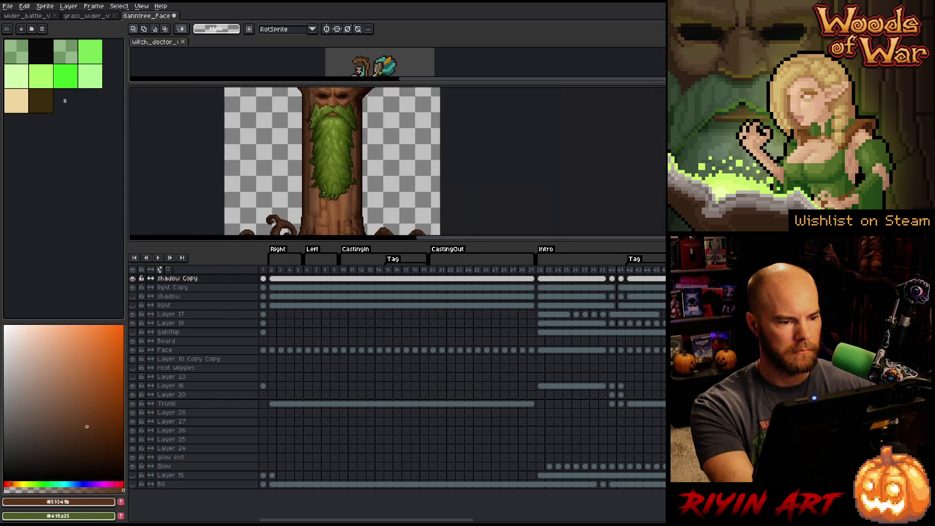
scroll(328, 95, up, 2)
scroll(328, 95, up, 4)
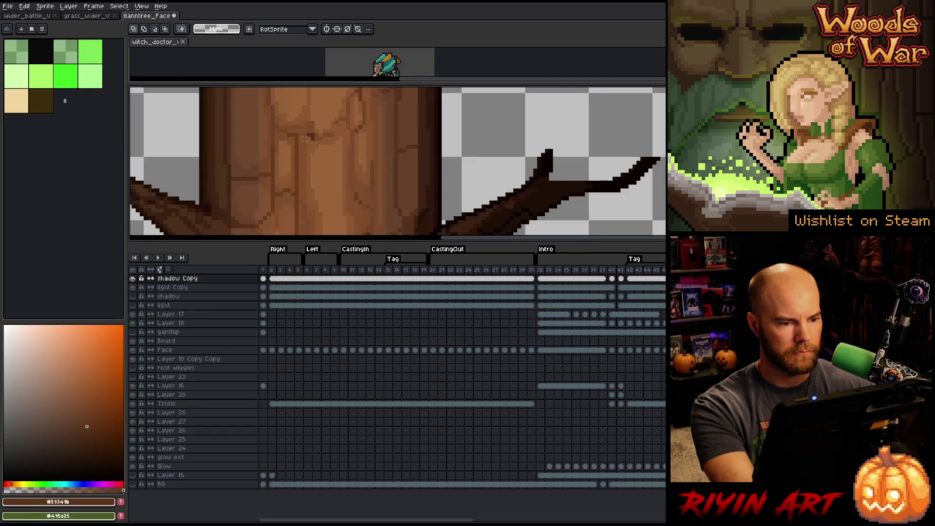
scroll(328, 126, down, 3)
scroll(310, 151, down, 1)
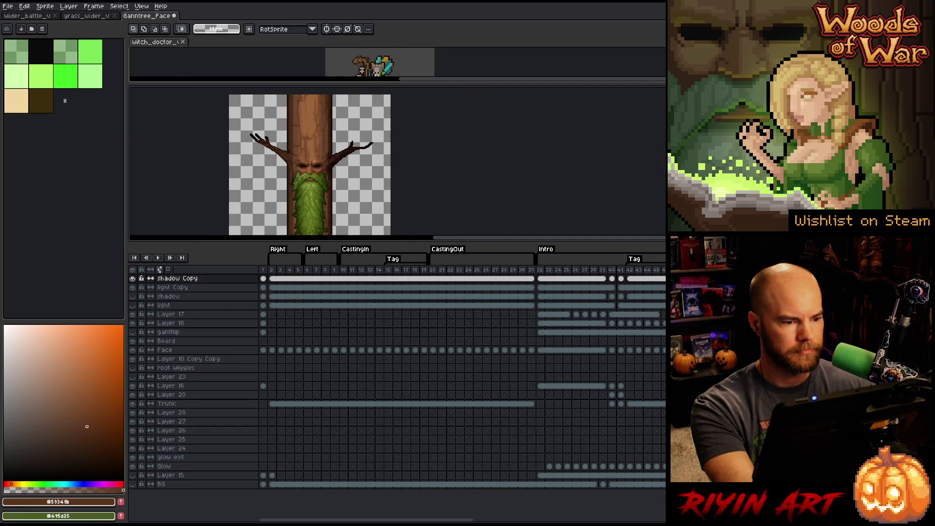
scroll(310, 164, down, 1)
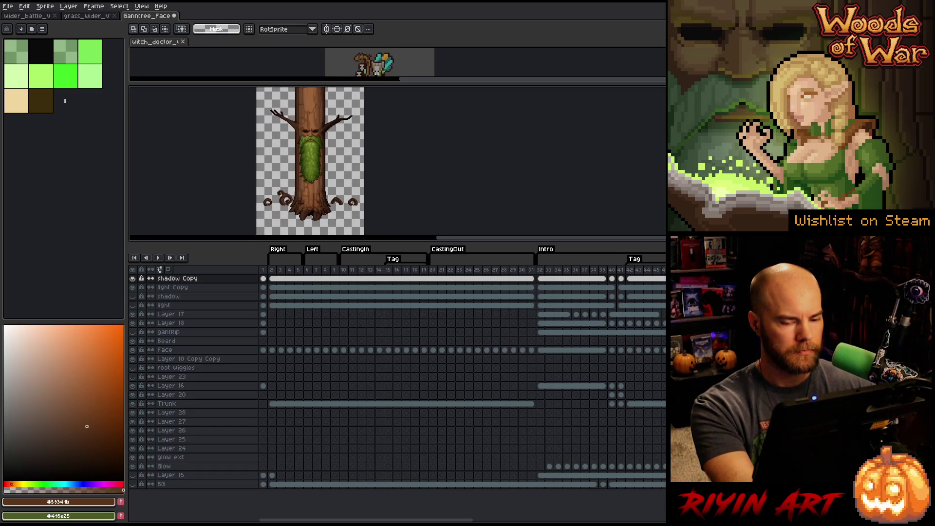
click(172, 286)
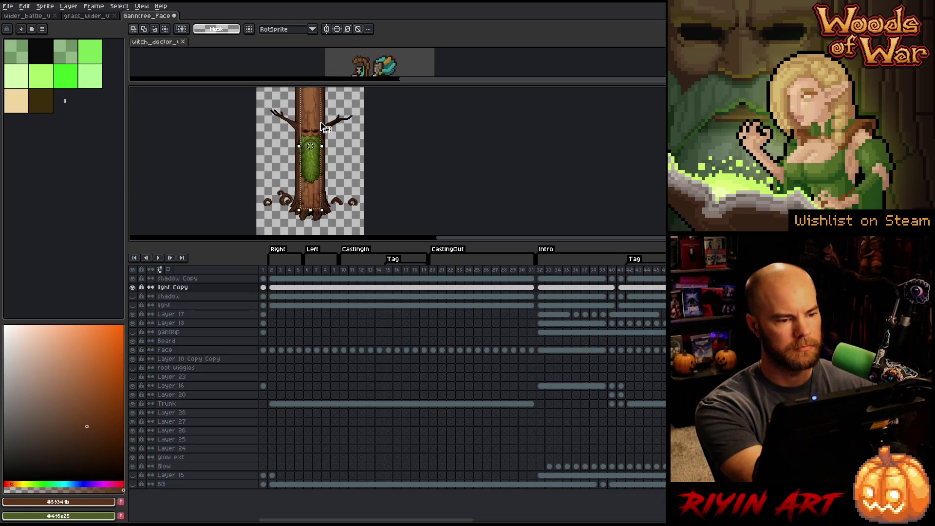
Step: Widen the beard selection symmetrically, apply the scaling, and deselect
scroll(302, 147, up, 3)
drag(357, 196, 367, 196)
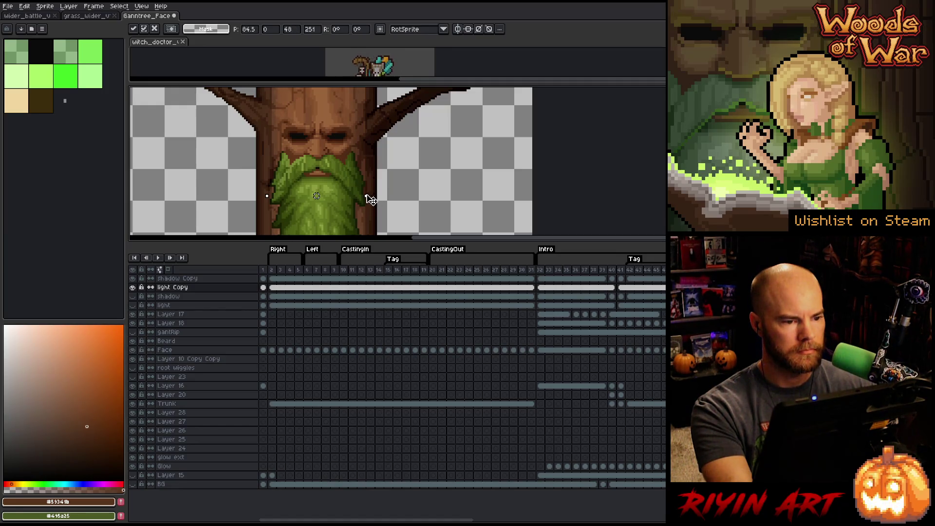
key(Return)
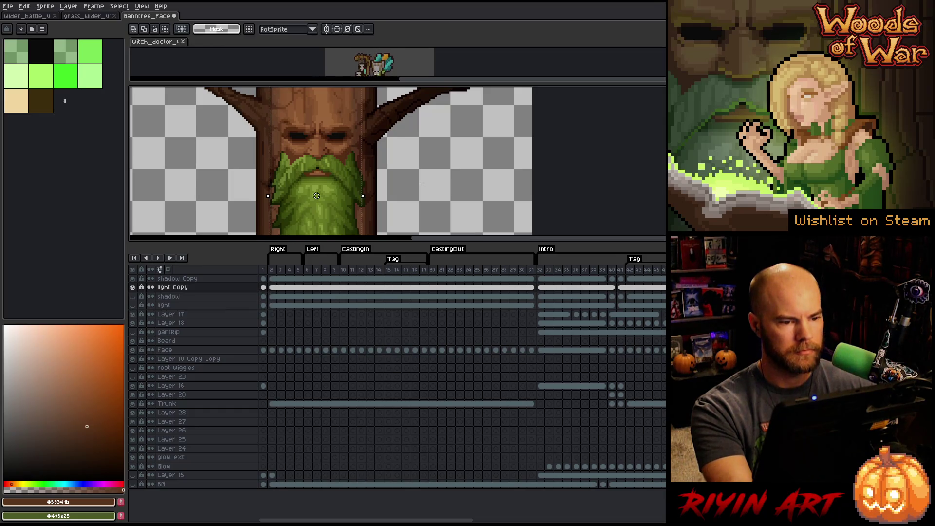
key(ctrl+d)
scroll(403, 158, down, 1)
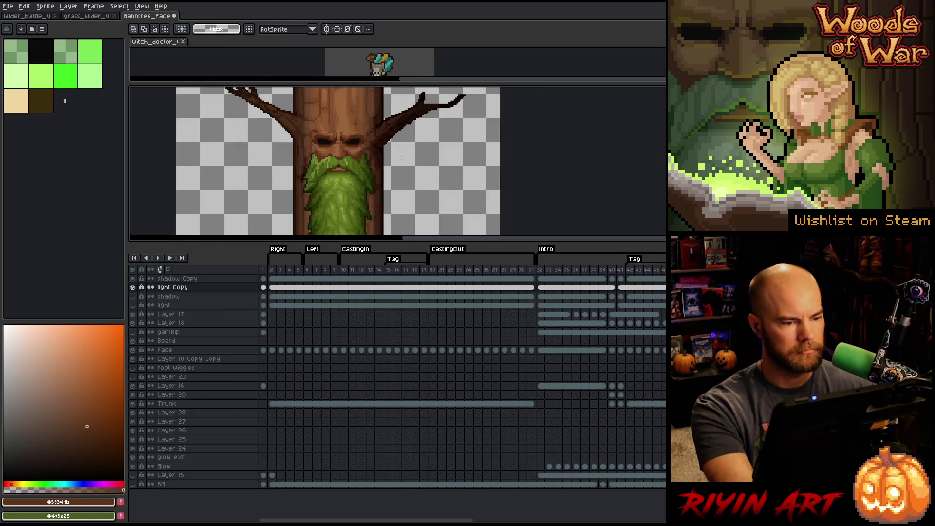
Step: Hide the timeline, frame the tree, and lasso around the lower trunk and roots
key(Tab)
scroll(355, 255, up, 1)
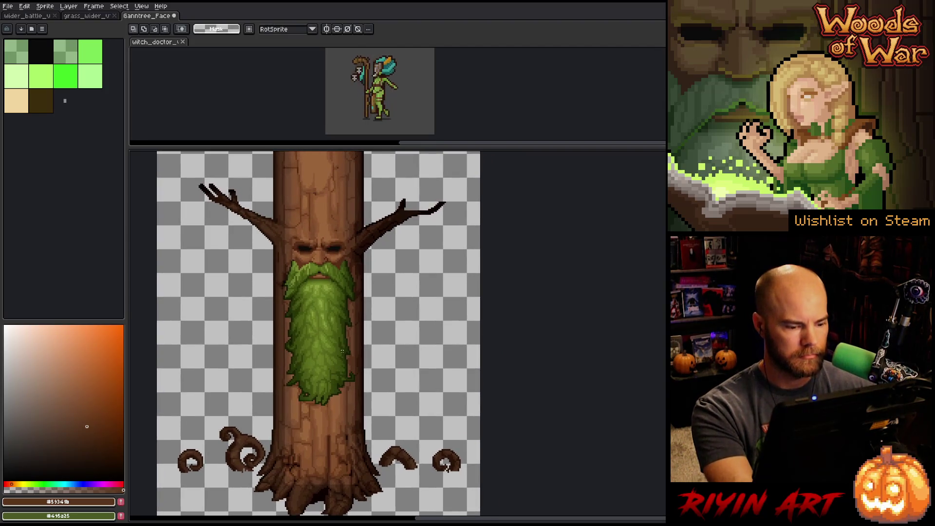
scroll(342, 350, down, 1)
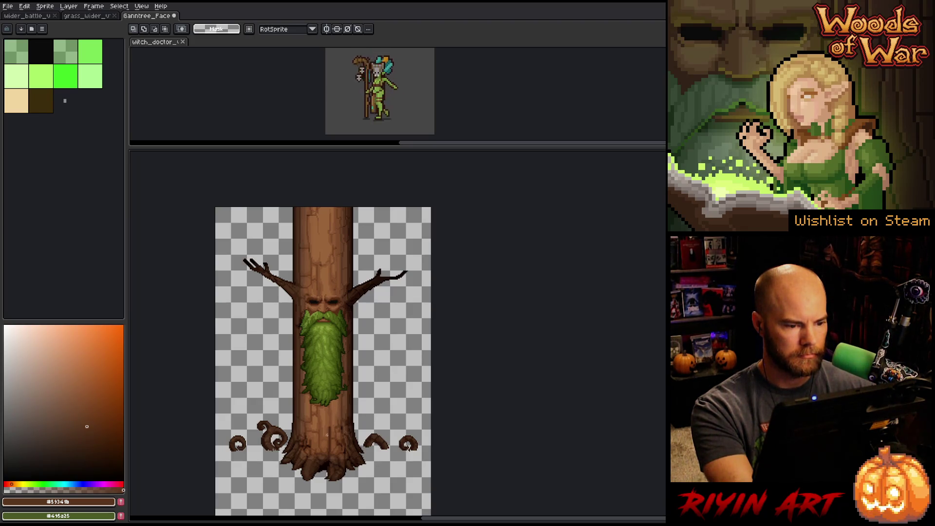
scroll(327, 435, down, 1)
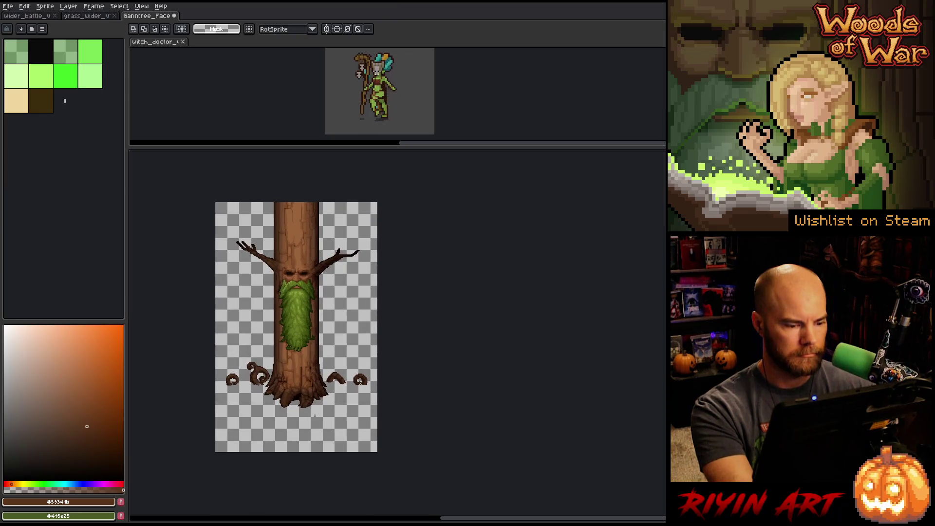
scroll(302, 391, up, 4)
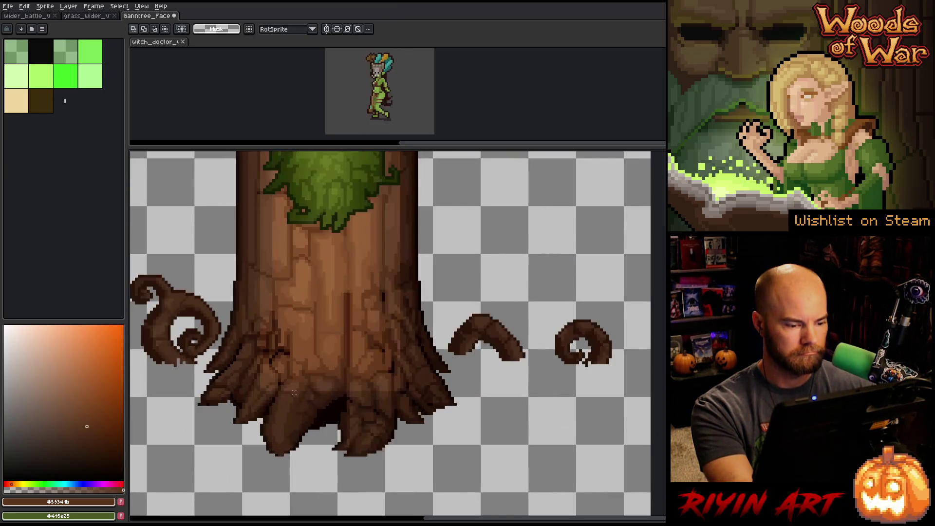
scroll(294, 392, down, 2)
drag(294, 392, 302, 458)
scroll(313, 389, down, 1)
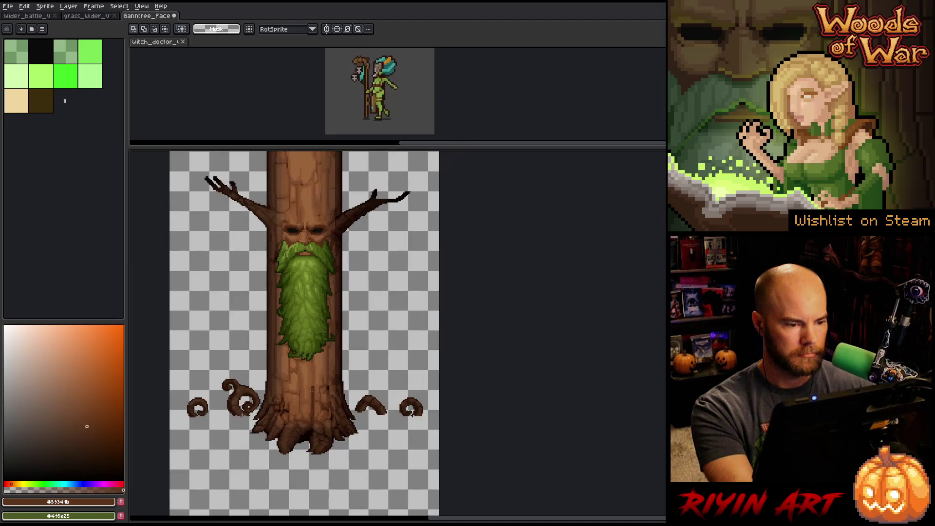
key(b)
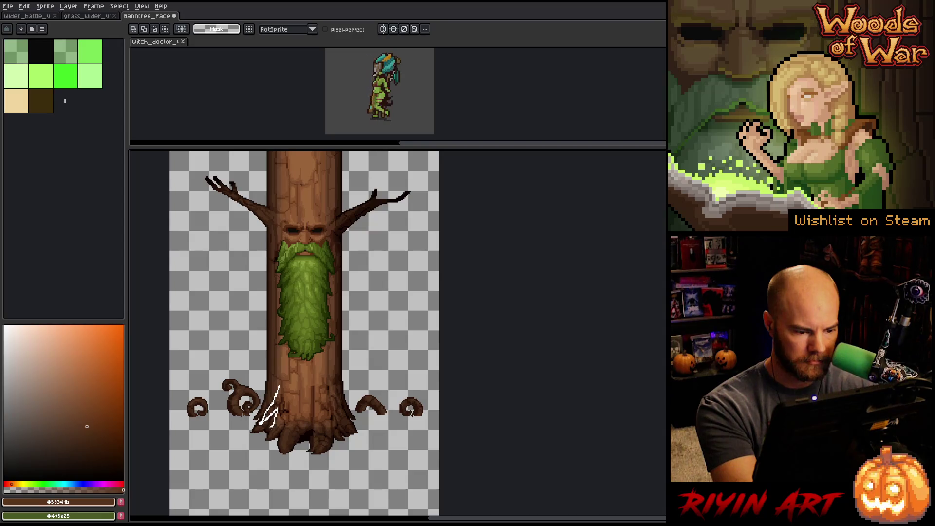
mouse_move(301, 427)
mouse_down()
mouse_move(330, 423)
mouse_move(333, 357)
mouse_move(309, 307)
mouse_move(295, 301)
mouse_up()
Step: Switch to the shadow Copy layer and clear the existing beard and trunk selection
key(Tab)
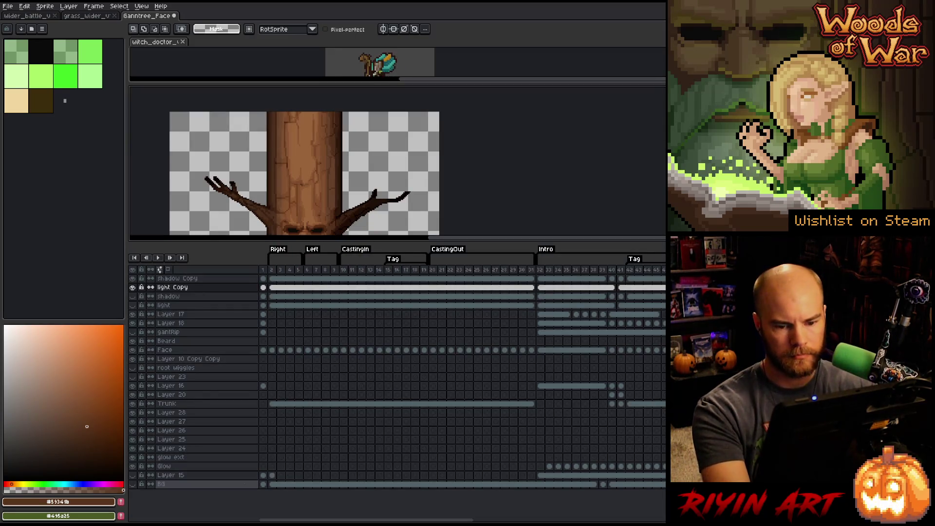
key(Up)
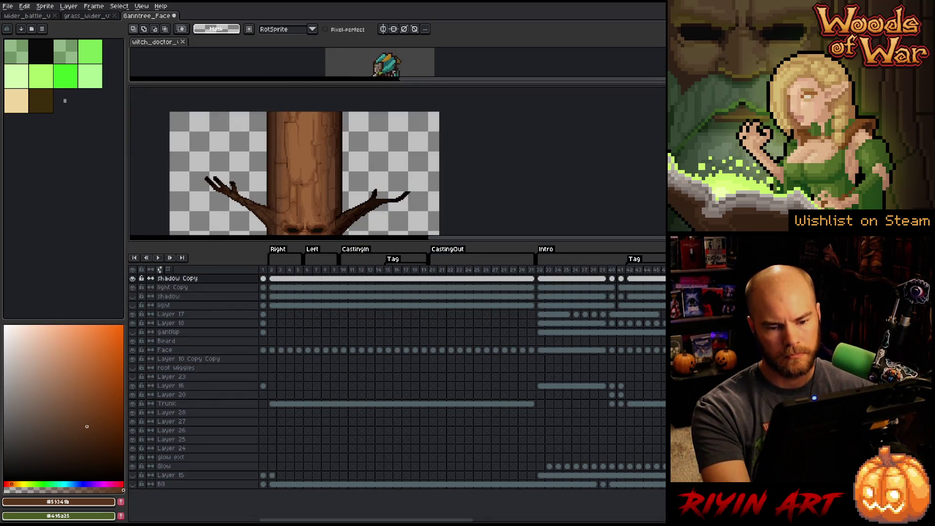
key(Tab)
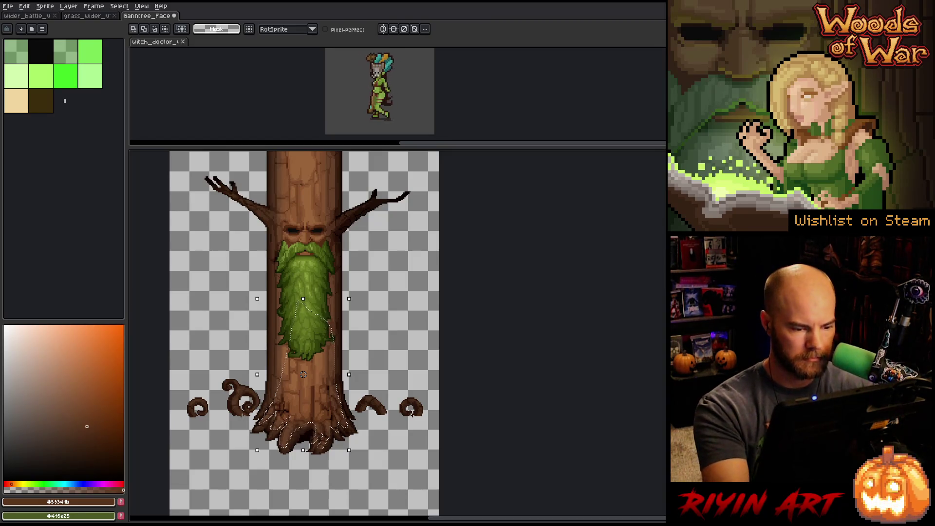
key(ctrl+d)
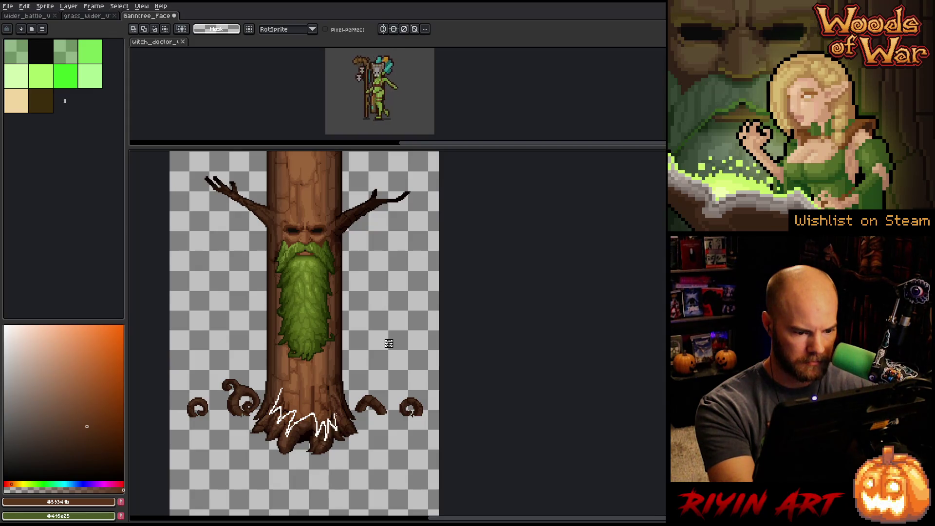
Step: Lasso a new closed outline around the lower trunk and bring back the timeline
drag(337, 398, 328, 371)
drag(388, 343, 307, 387)
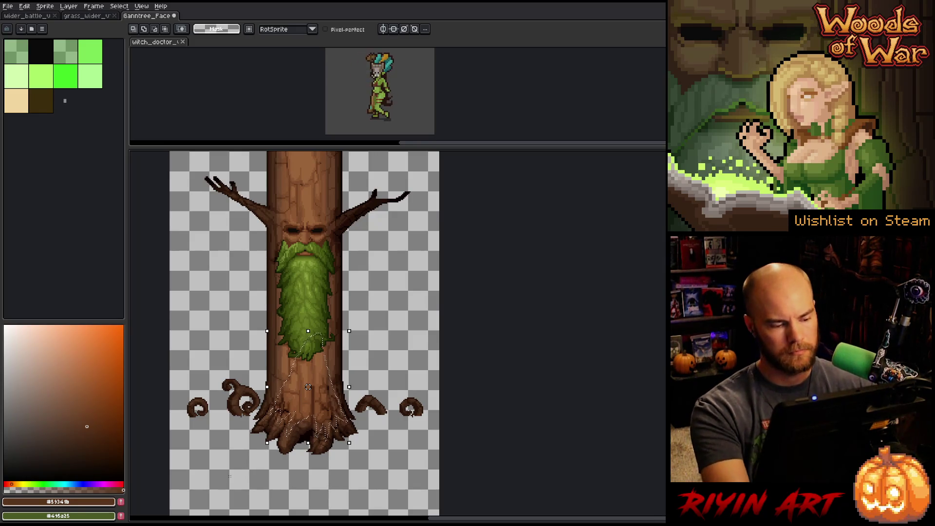
key(Tab)
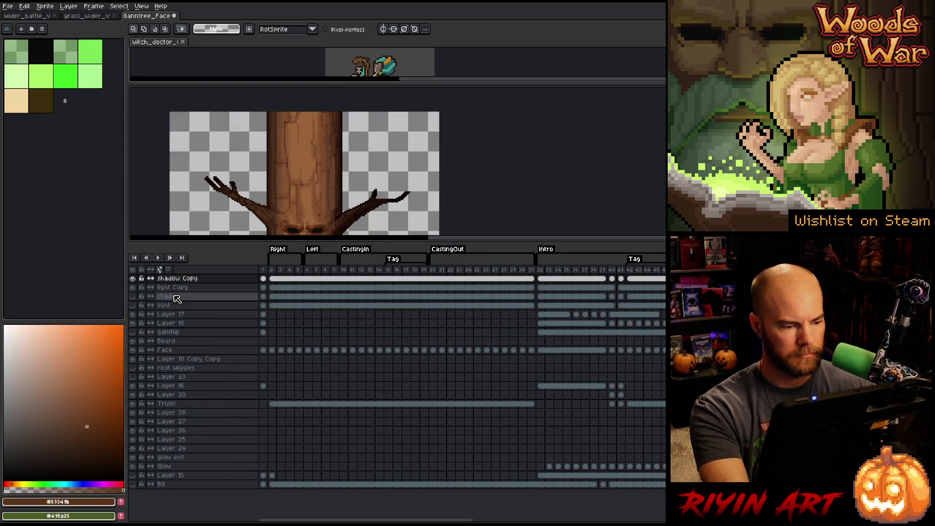
double_click(173, 288)
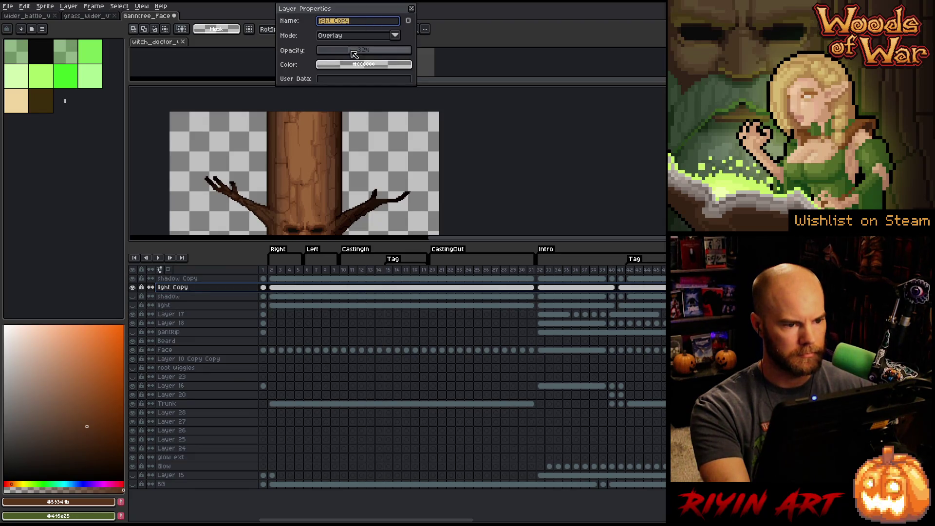
Step: Set the light Copy layer to 100% opacity with Normal blending
drag(355, 54, 412, 51)
click(395, 35)
click(359, 45)
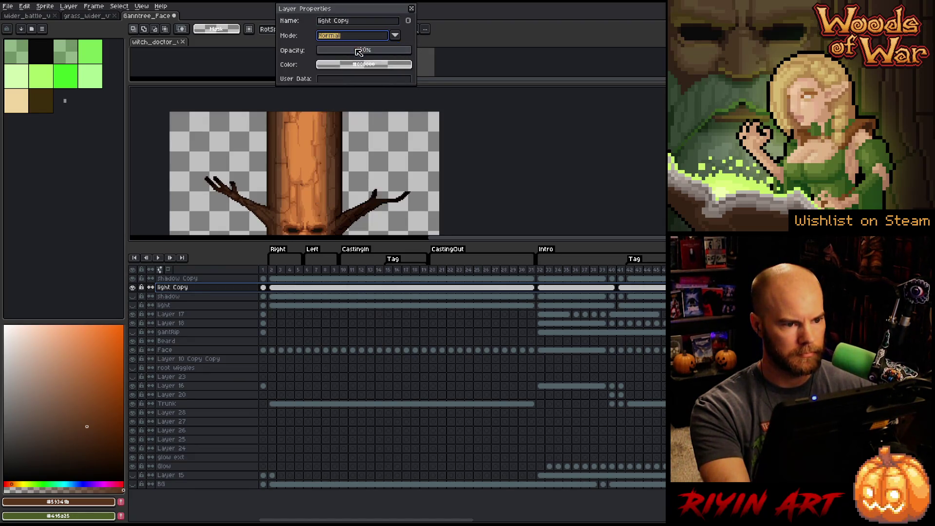
click(412, 9)
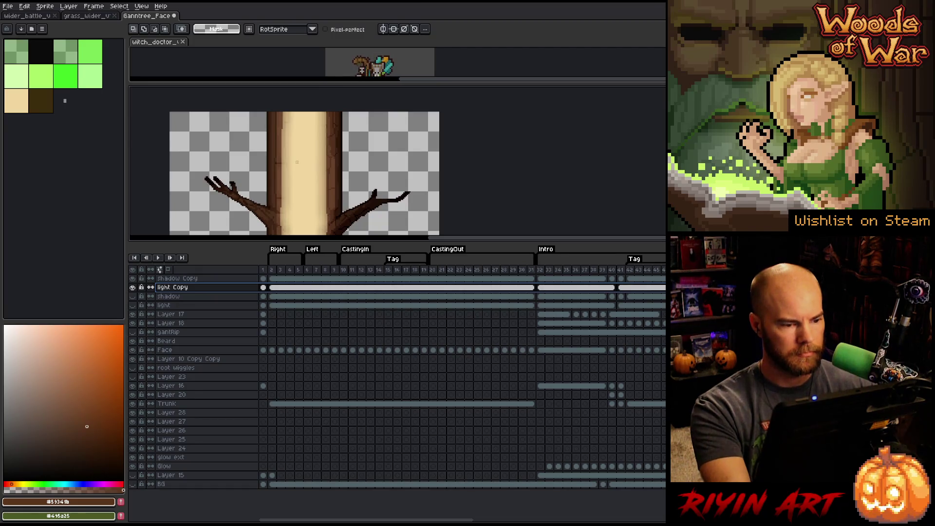
Step: Sample the trunk's cream colour with the eyedropper for painting
key(Tab)
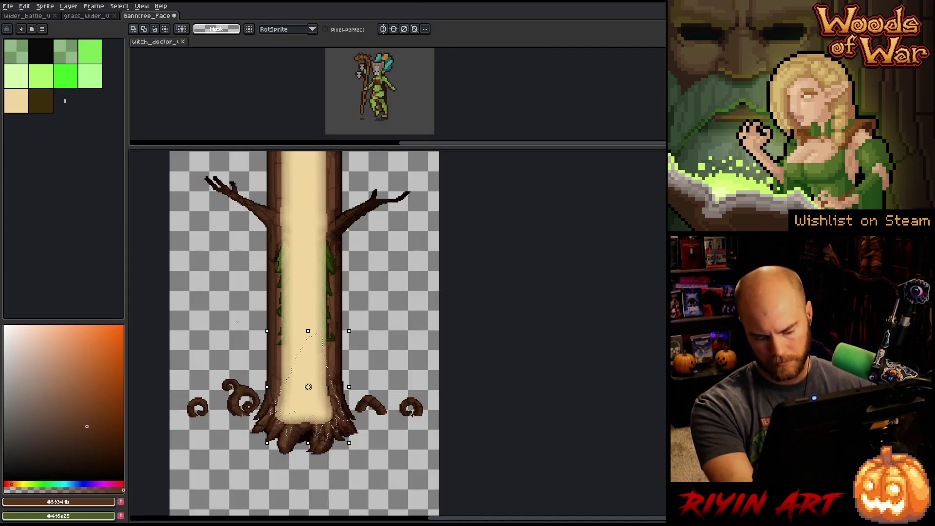
key(i)
click(312, 302)
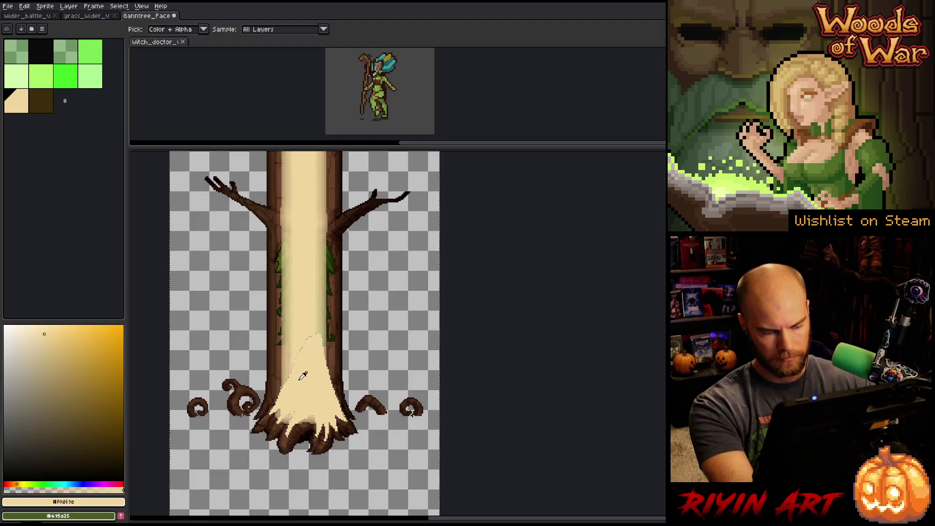
key(b)
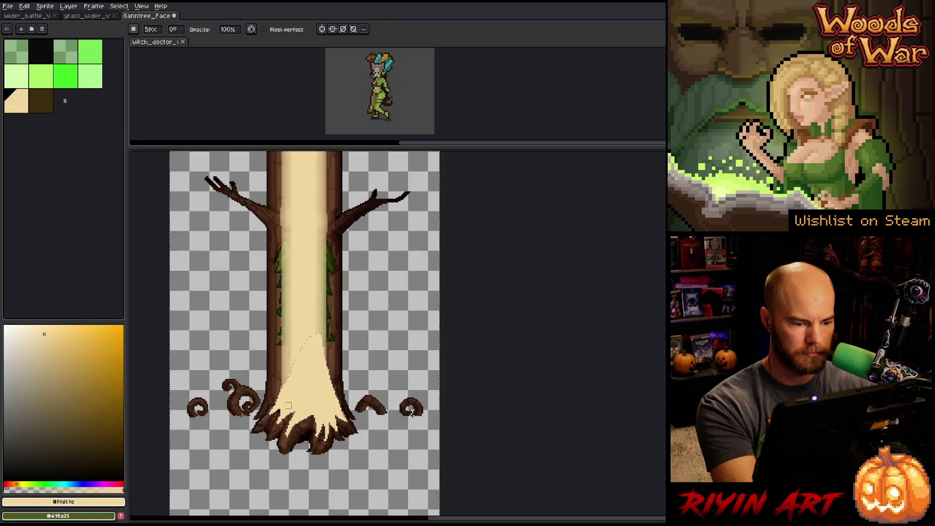
scroll(317, 414, up, 2)
Step: Marquee the light centre trunk strip, darken its left edge, and deselect
key(m)
drag(272, 428, 286, 161)
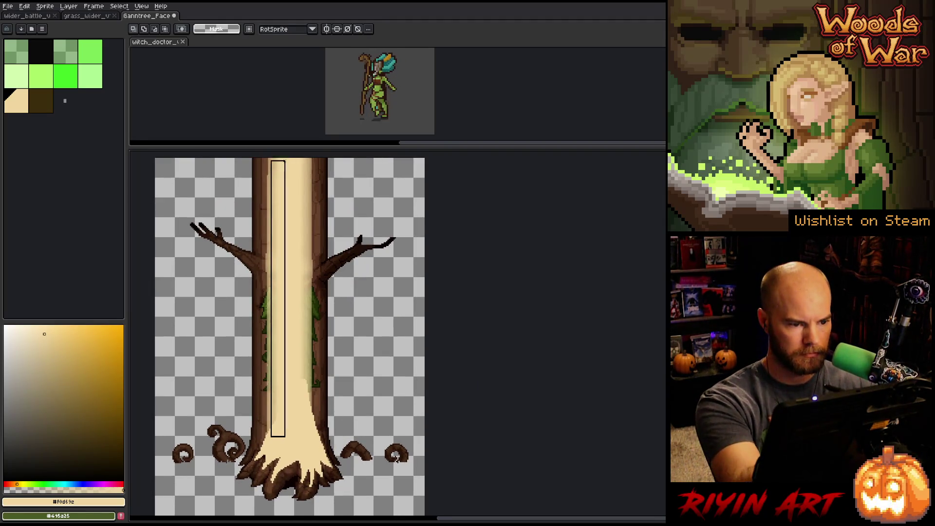
scroll(310, 191, up, 3)
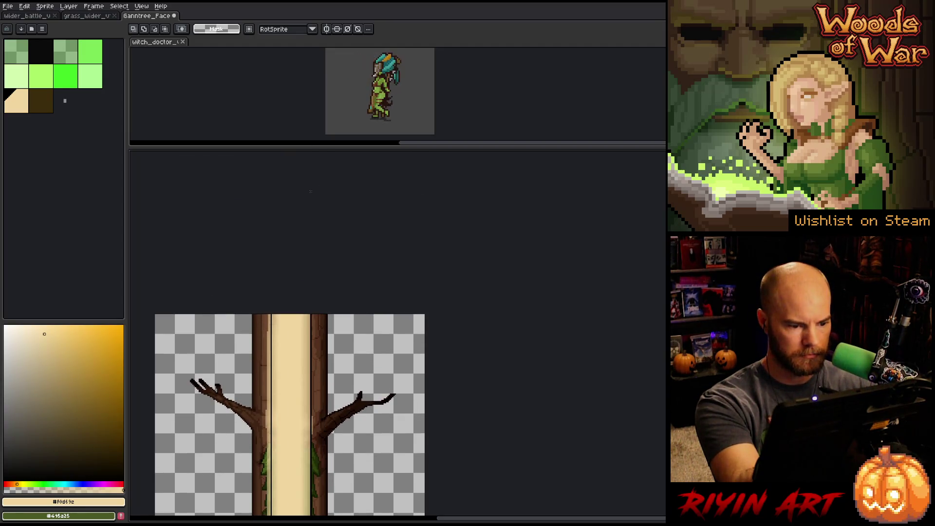
scroll(290, 451, down, 2)
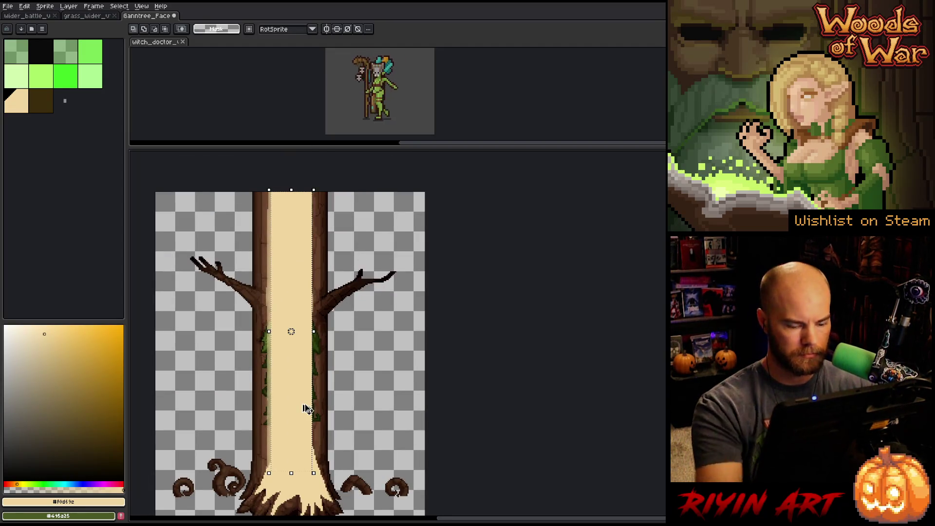
key(b)
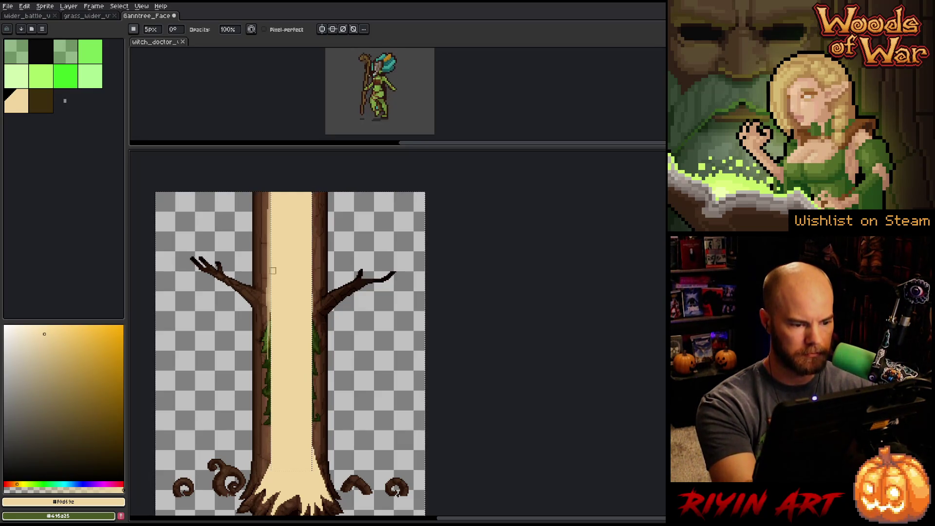
drag(268, 281, 268, 192)
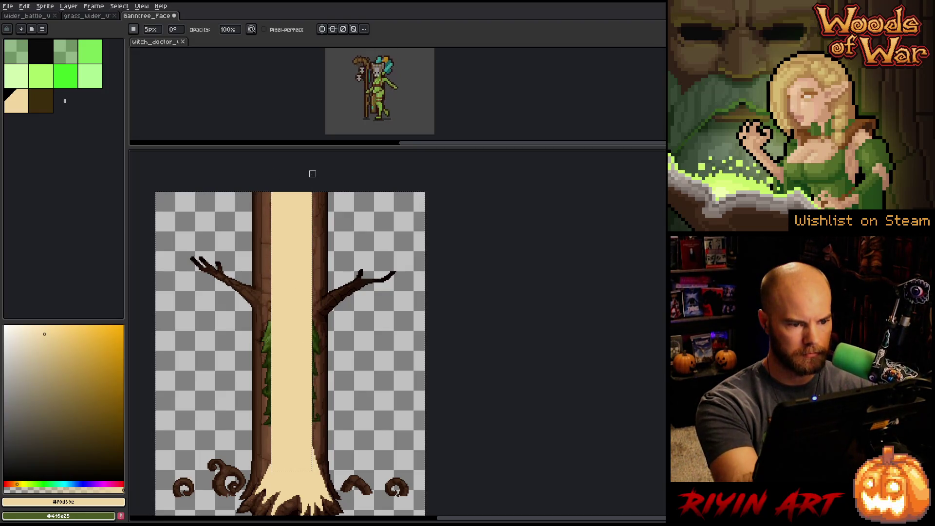
key(ctrl+d)
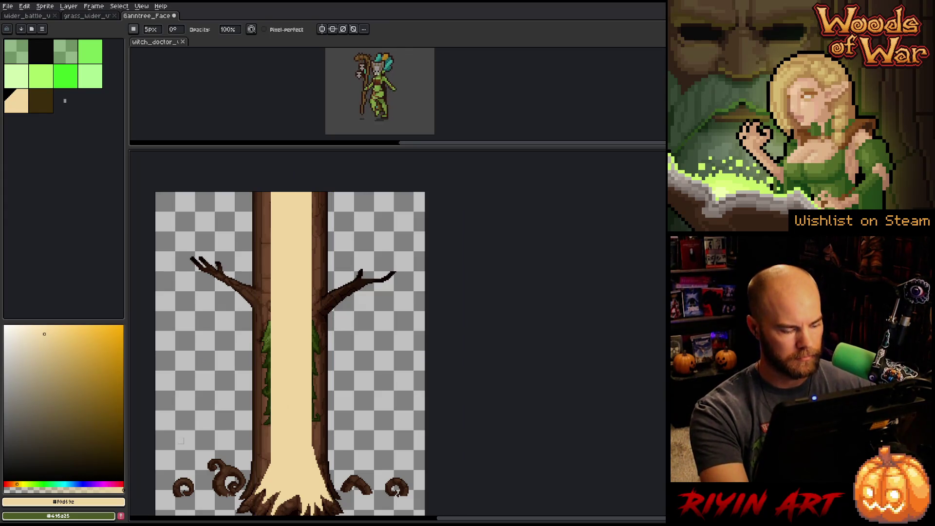
Step: Change the light Copy layer's blend mode to Overlay in Layer Properties
key(Tab)
double_click(180, 288)
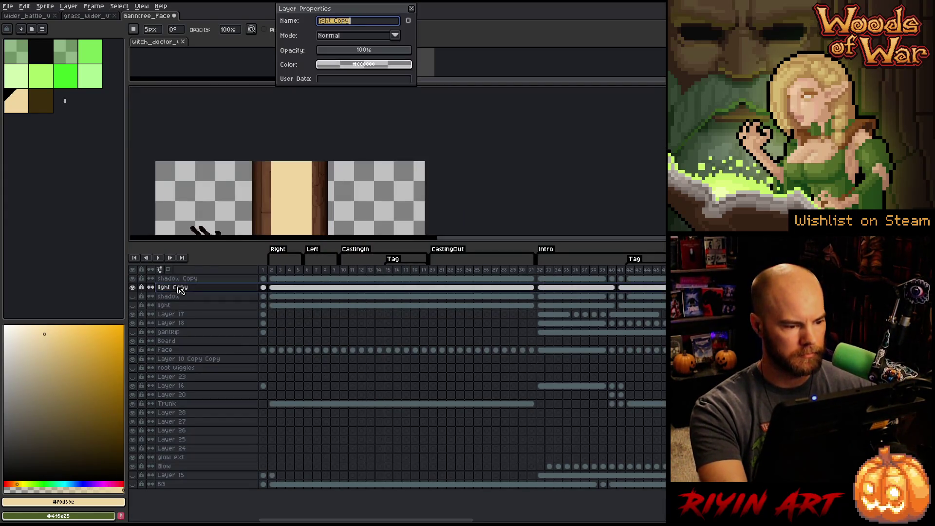
click(349, 36)
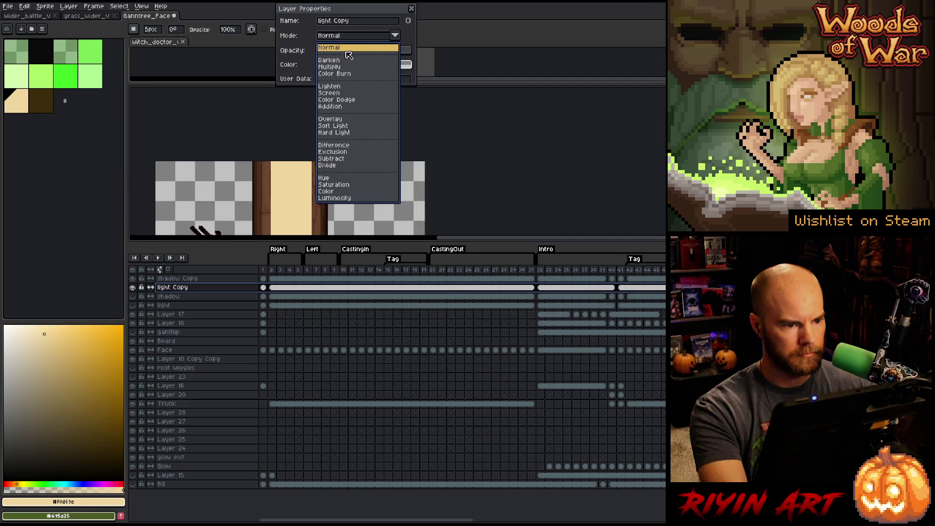
click(336, 118)
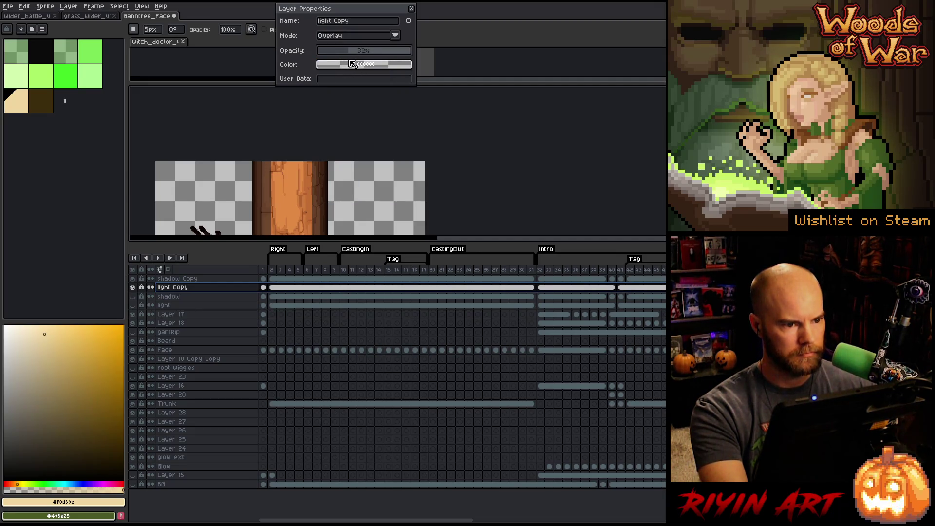
click(412, 9)
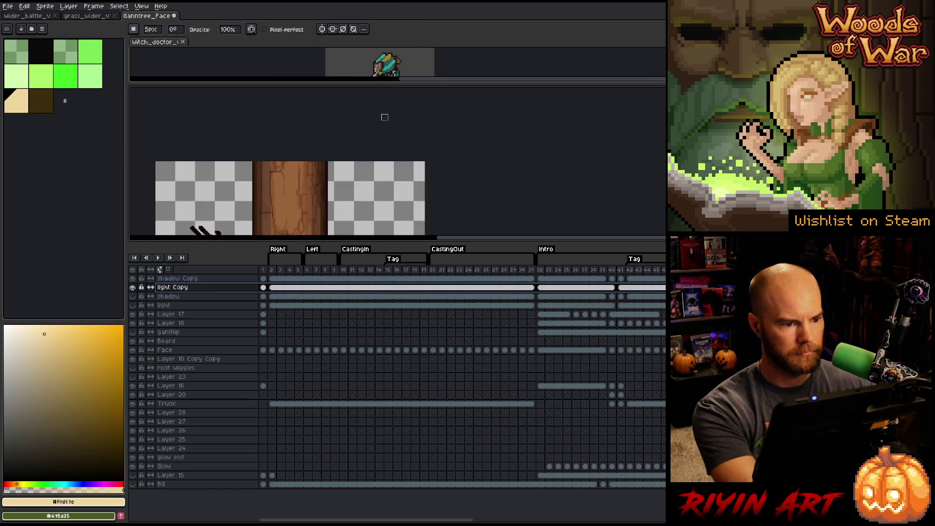
key(Tab)
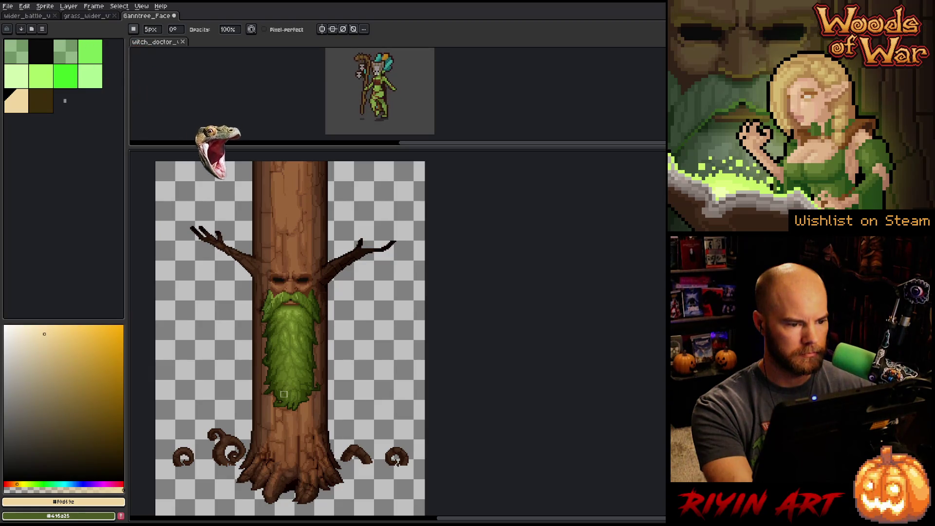
Step: Frame the whole tree and marquee a tall strip of the trunk
scroll(285, 392, down, 2)
scroll(298, 398, up, 1)
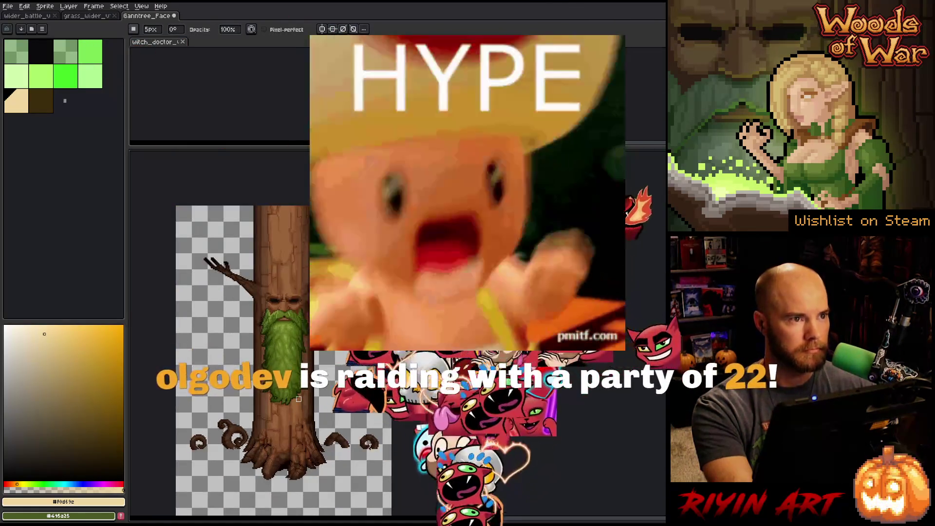
key(space)
drag(299, 398, 298, 377)
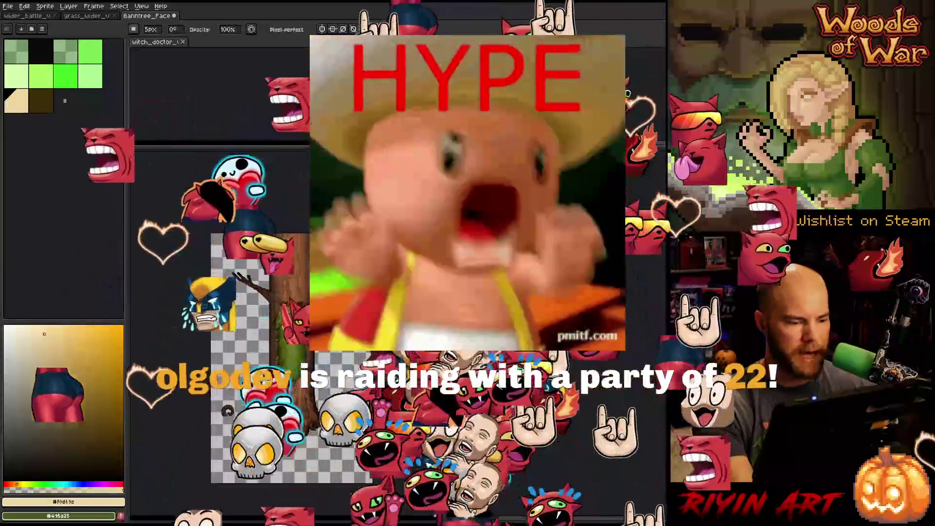
key(Tab)
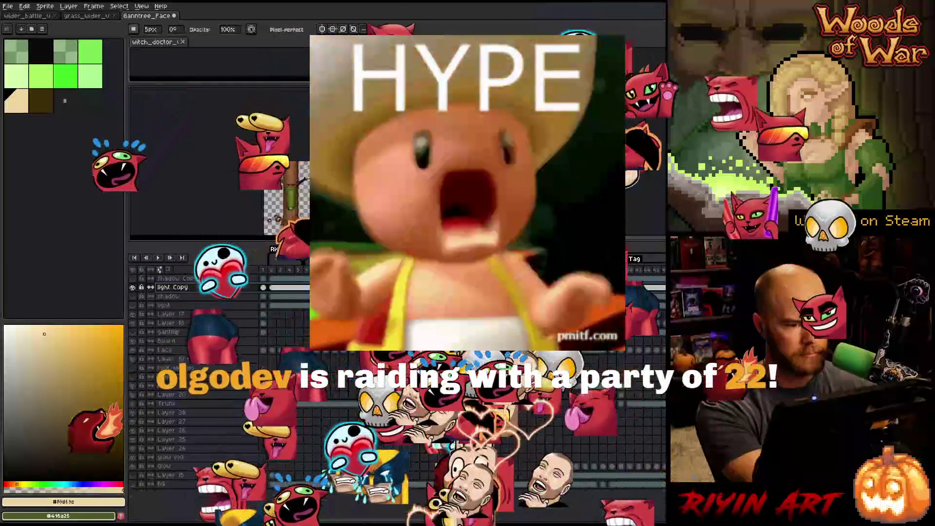
drag(301, 280, 287, 207)
scroll(286, 207, down, 1)
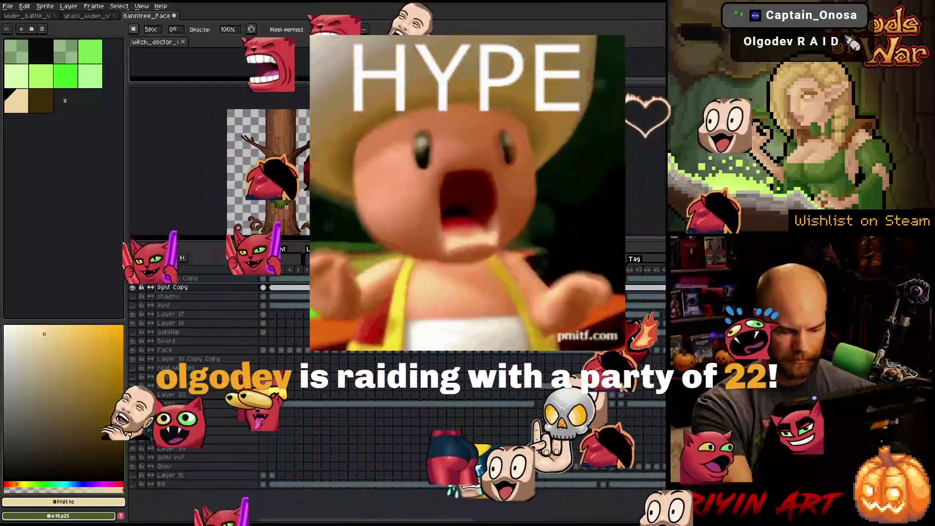
key(m)
drag(281, 229, 271, 110)
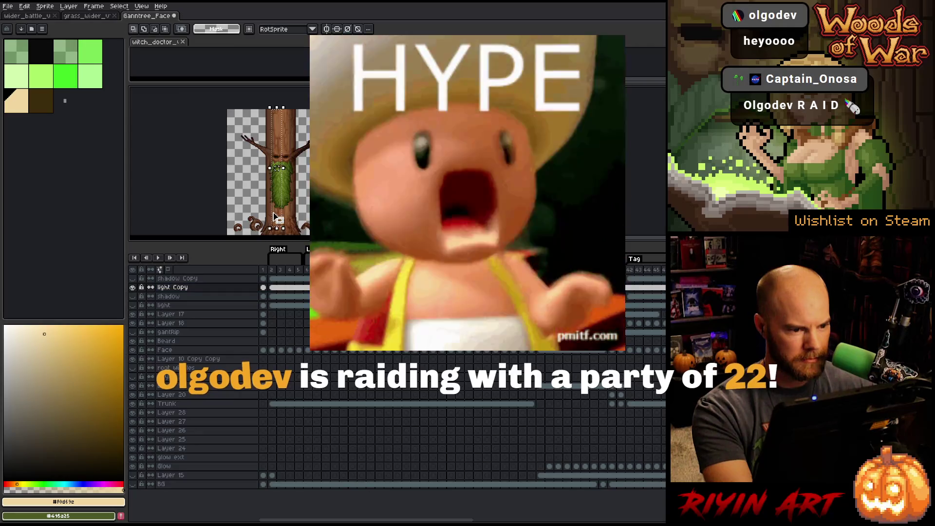
Step: Stretch the selected trunk strip 3 pixels to the left and commit it
scroll(294, 189, up, 2)
key(space)
scroll(295, 188, down, 2)
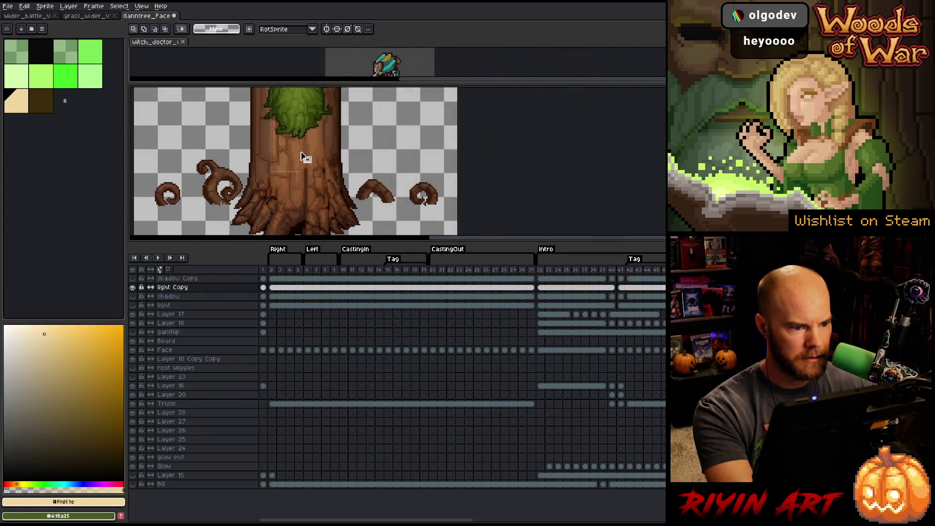
key(space)
mouse_move(303, 156)
mouse_down()
mouse_move(305, 251)
mouse_move(331, 255)
mouse_up()
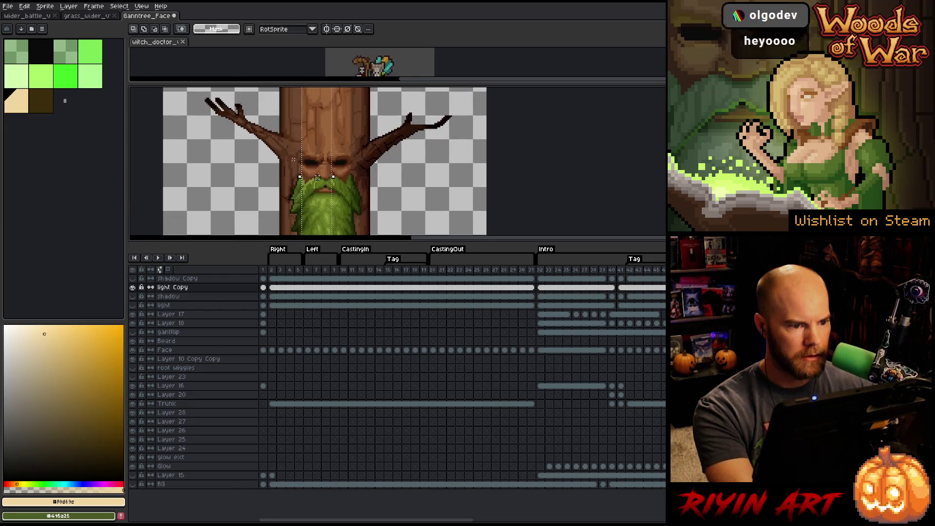
click(301, 182)
drag(300, 182, 295, 182)
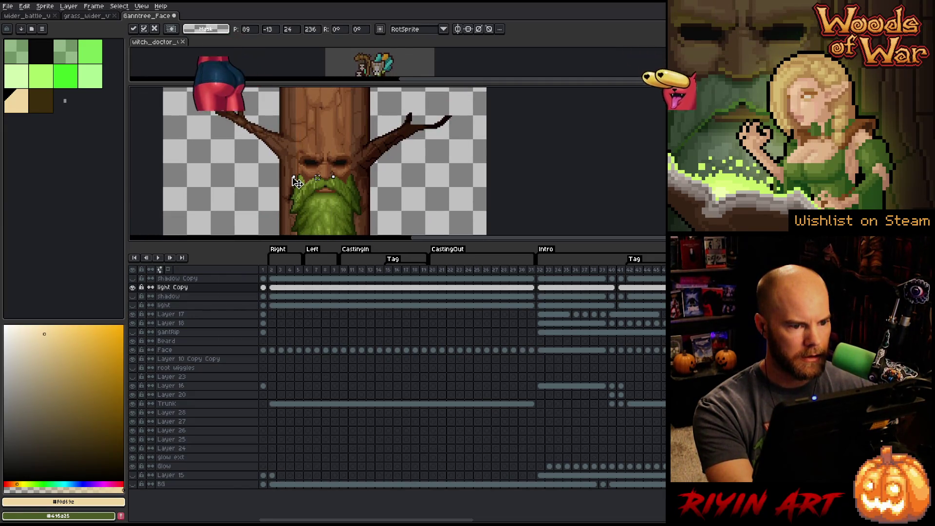
scroll(323, 174, down, 2)
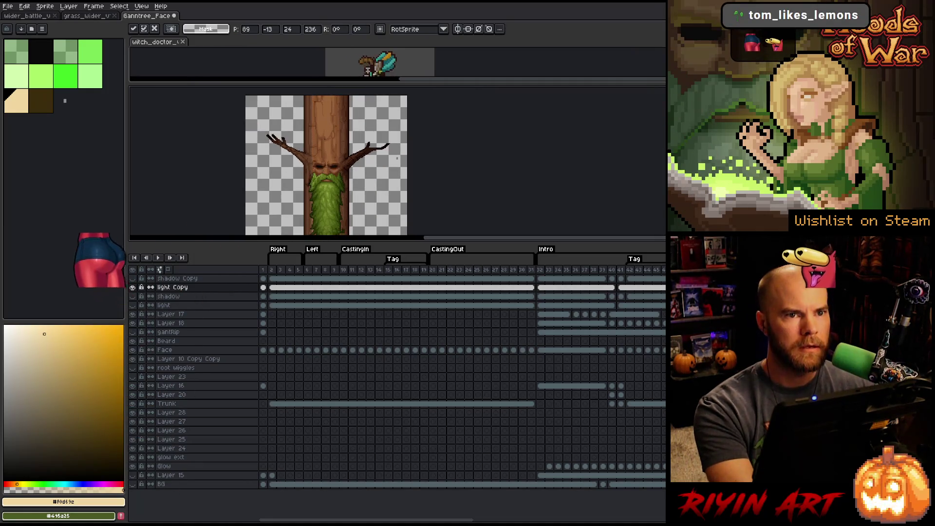
key(ctrl+d)
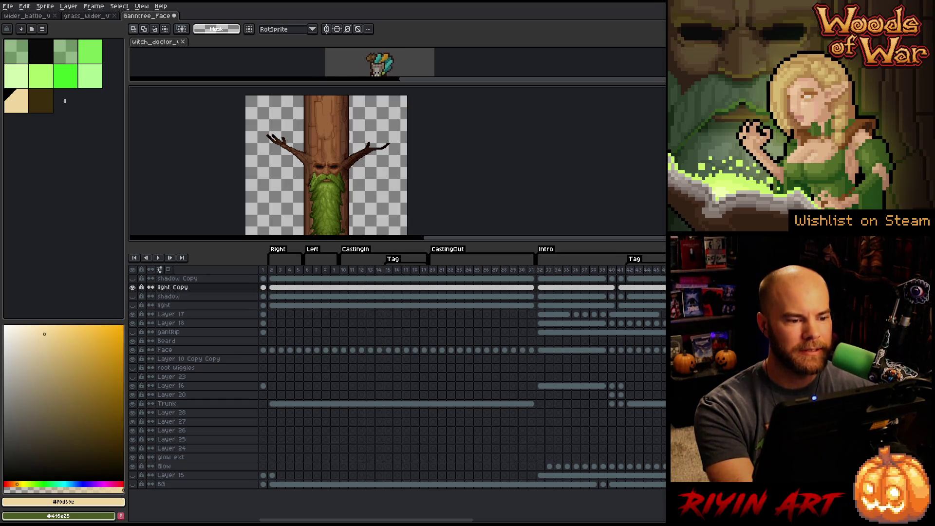
Step: Toggle the light Copy layer off and on to compare the result
click(133, 287)
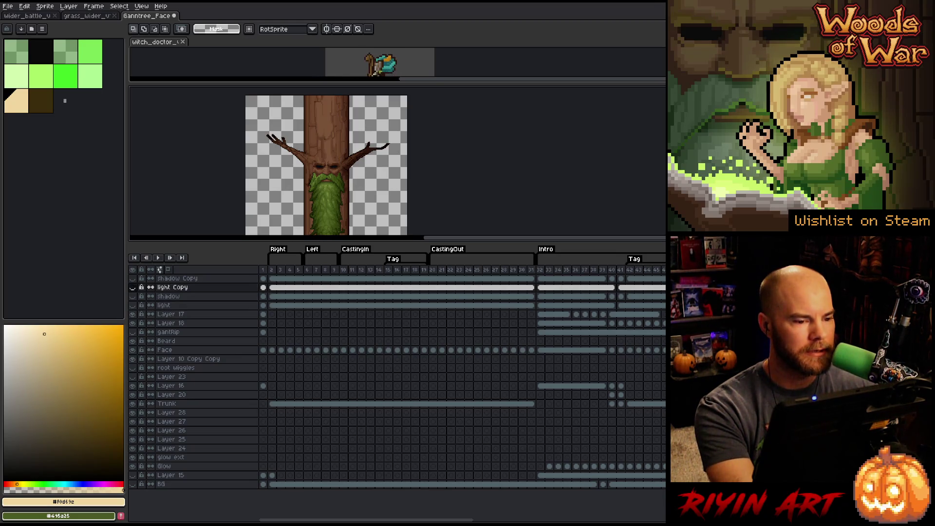
click(133, 287)
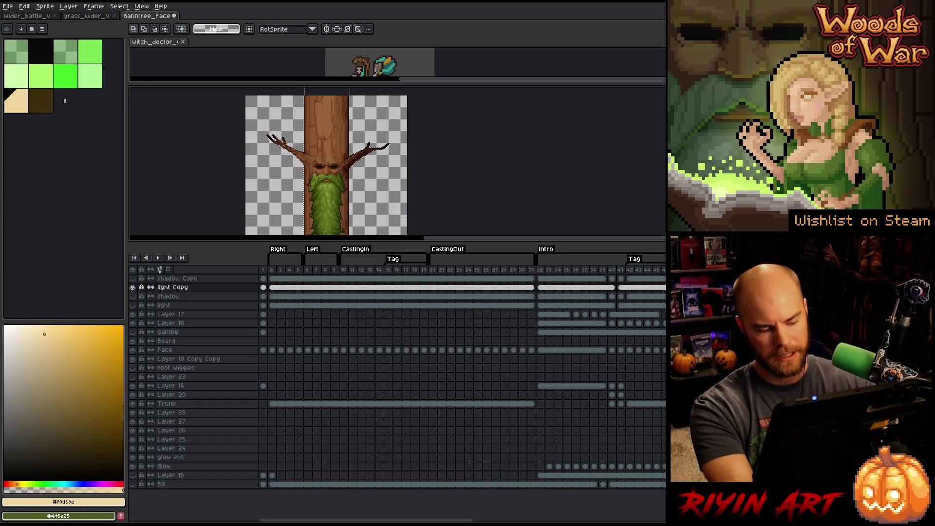
scroll(205, 95, down, 2)
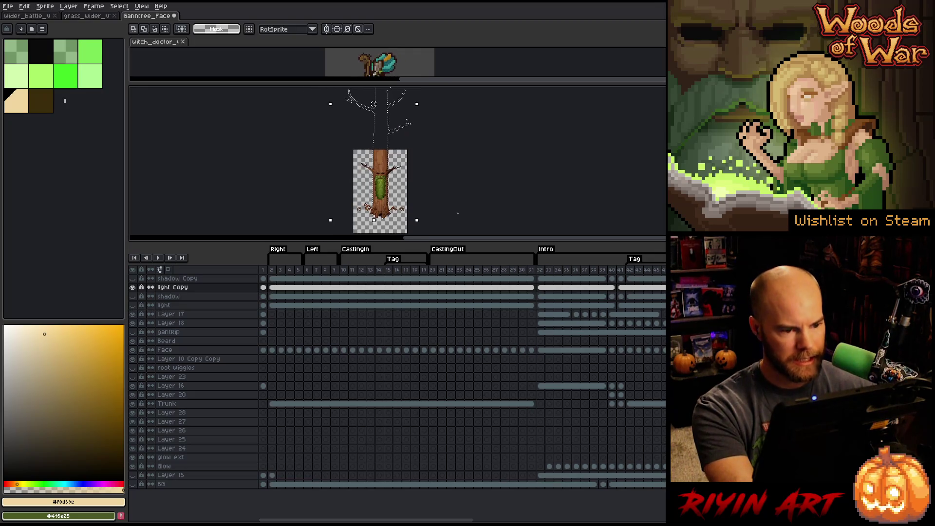
Step: Switch to the wider_battle mockup and select the tree II layer
scroll(205, 95, up, 1)
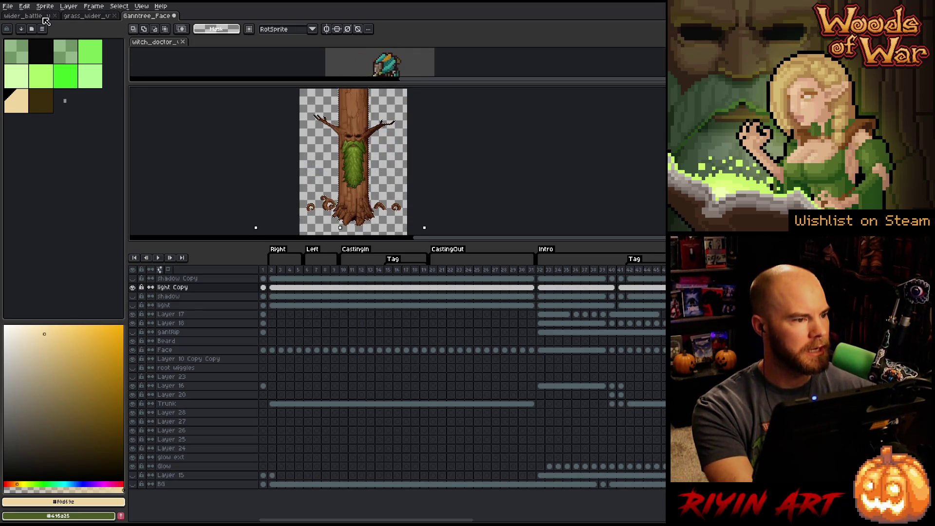
click(43, 17)
scroll(308, 195, down, 2)
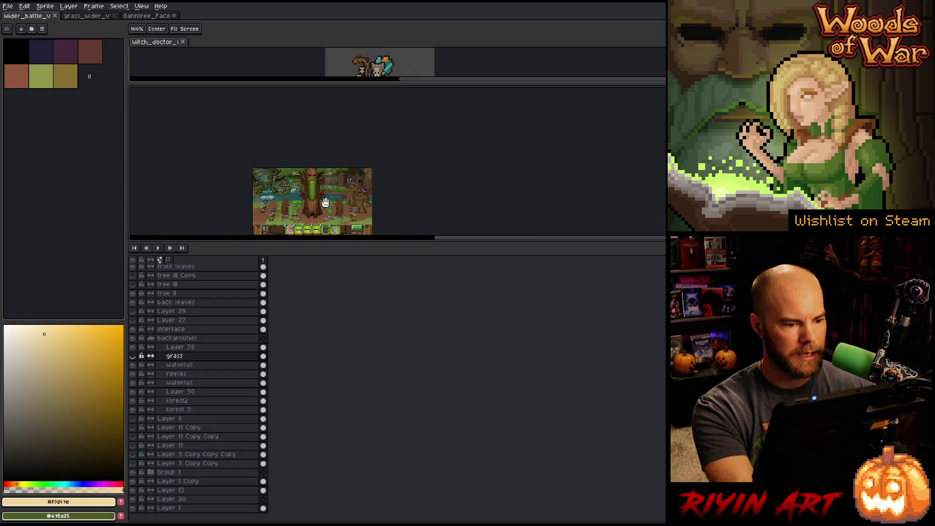
scroll(311, 151, up, 1)
scroll(310, 149, down, 1)
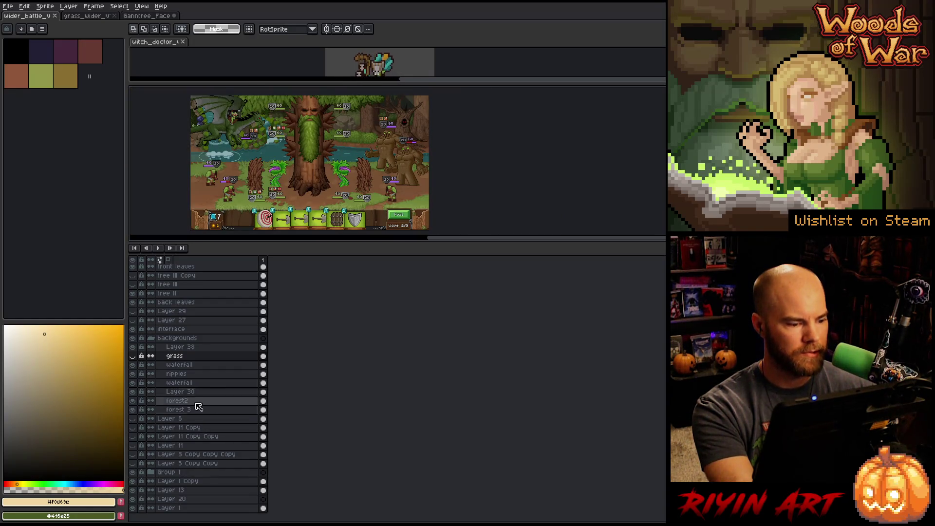
click(190, 472)
scroll(194, 422, up, 3)
scroll(190, 402, up, 1)
click(185, 348)
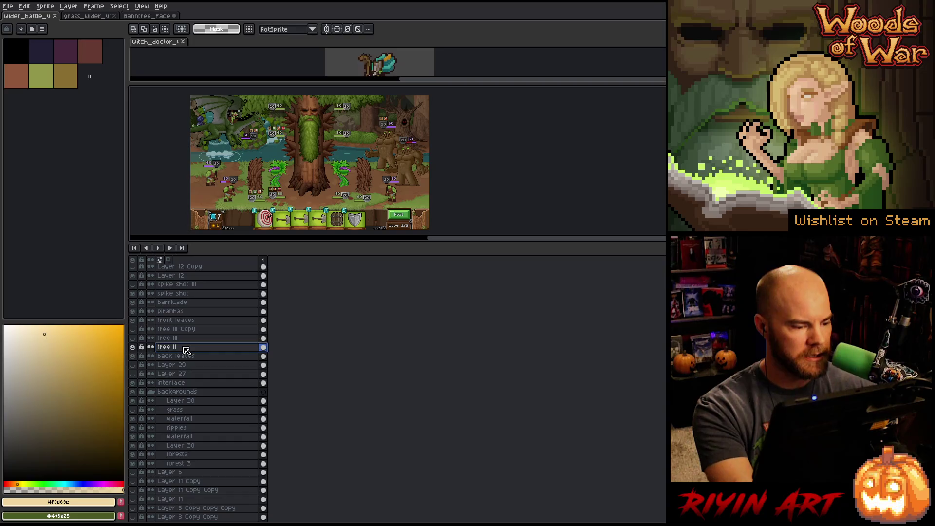
Step: Add Layer 39 above tree II and paste the treant into it
key(shift+n)
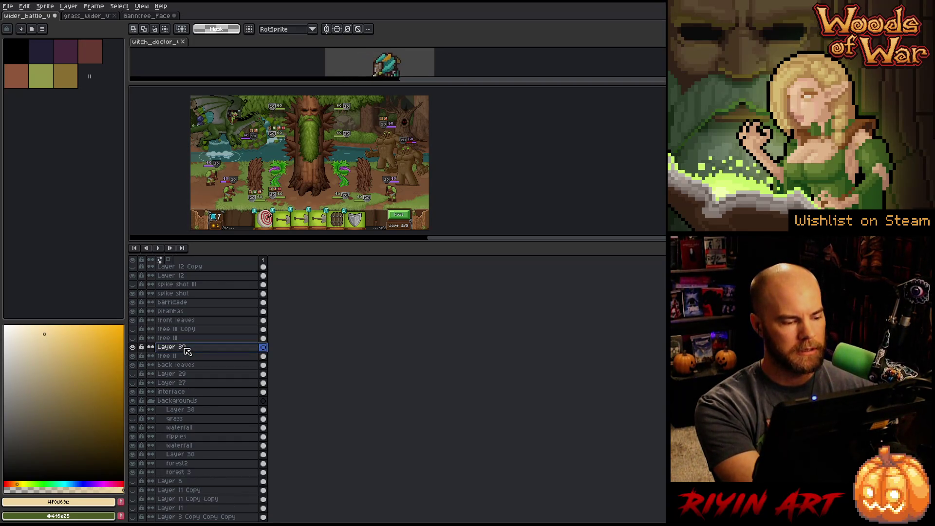
key(Return)
key(ctrl+v)
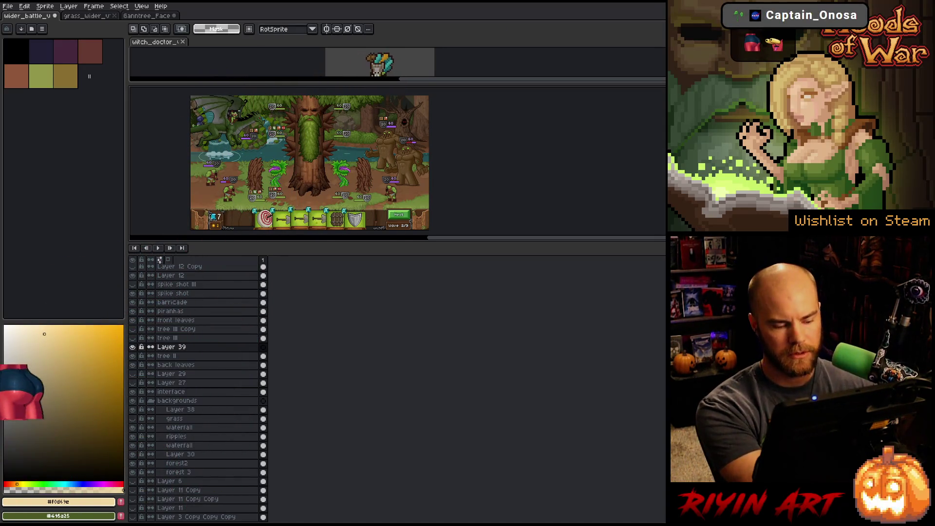
key(Return)
scroll(319, 194, down, 5)
scroll(315, 207, up, 1)
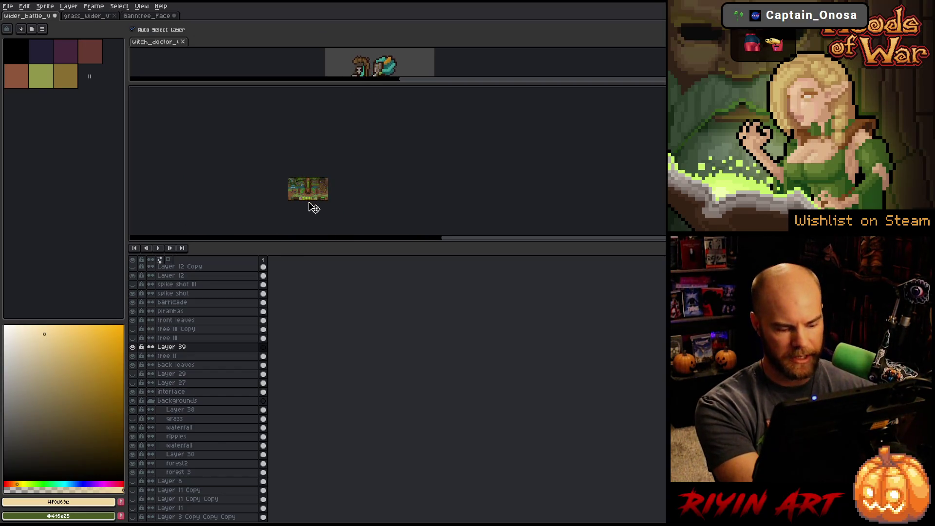
Step: Re-paste the treant and drag it up-right to the centre between the carnivorous plants
key(ctrl+v)
scroll(307, 225, down, 2)
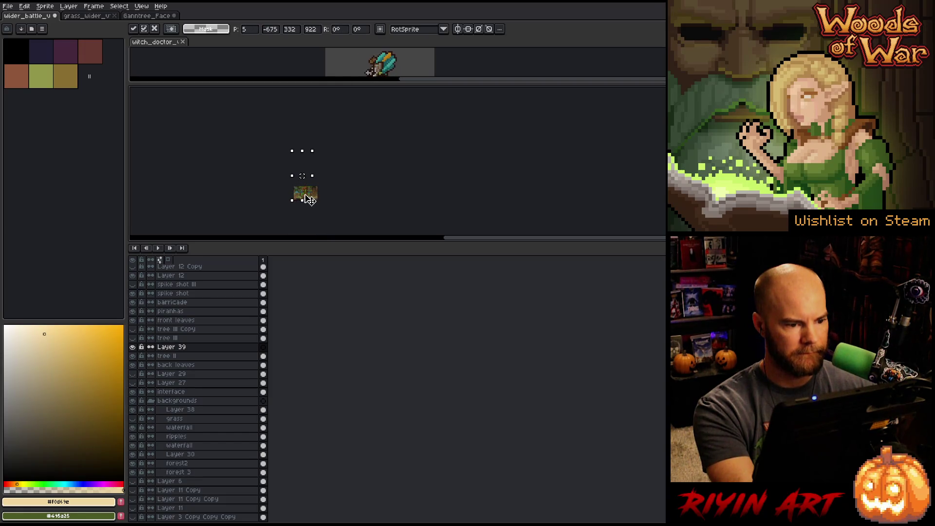
scroll(305, 194, up, 5)
mouse_move(297, 228)
mouse_down()
mouse_move(309, 204)
mouse_move(334, 191)
mouse_move(329, 203)
mouse_up()
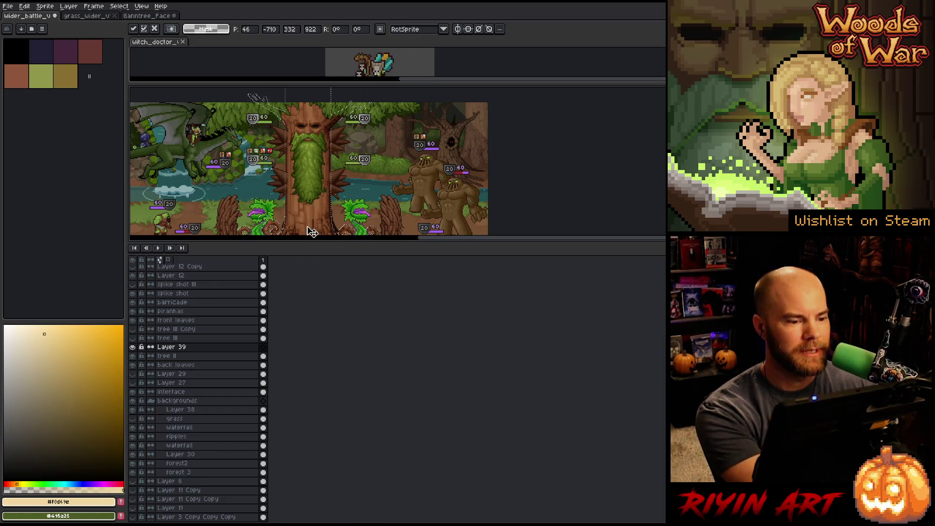
scroll(312, 215, down, 1)
scroll(312, 215, up, 2)
scroll(314, 209, down, 1)
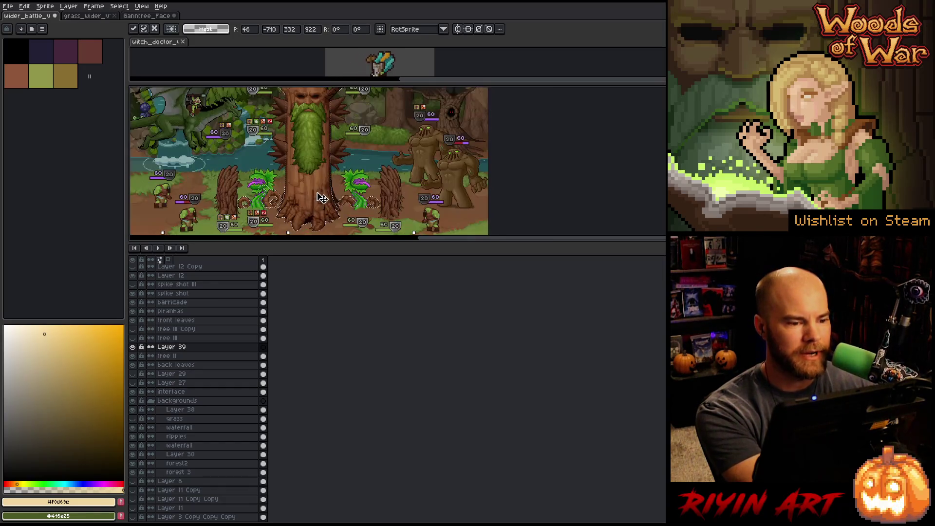
click(133, 347)
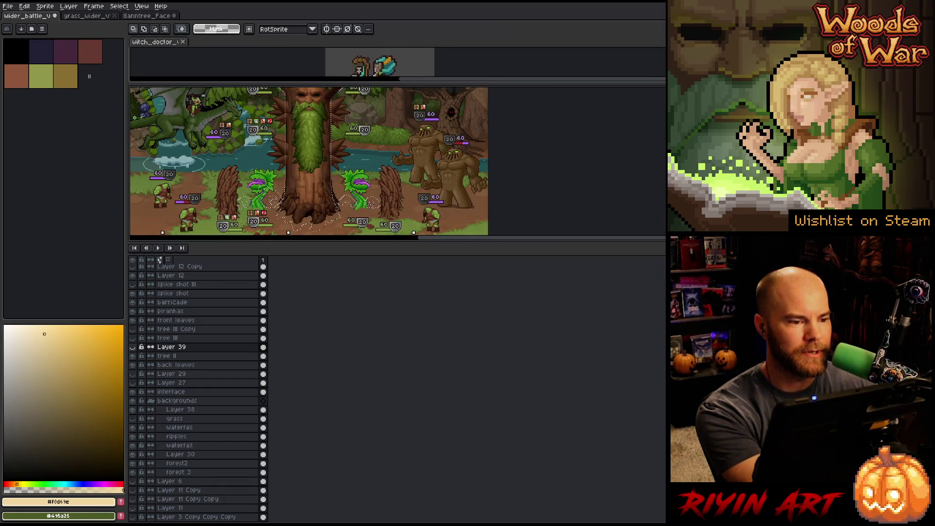
Step: Compare the scene with Layer 39 hidden, then nudge its roots up slightly and commit
click(133, 347)
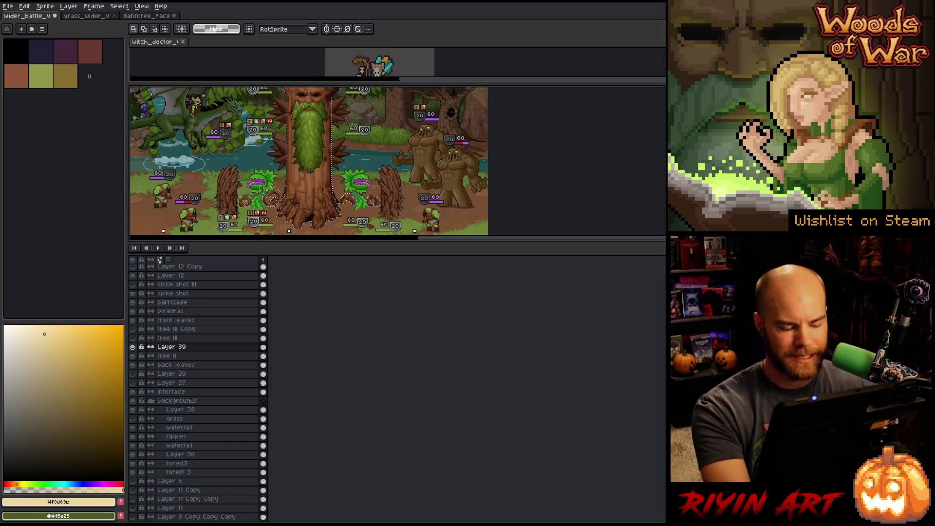
scroll(194, 390, up, 1)
drag(369, 201, 376, 180)
scroll(376, 181, down, 1)
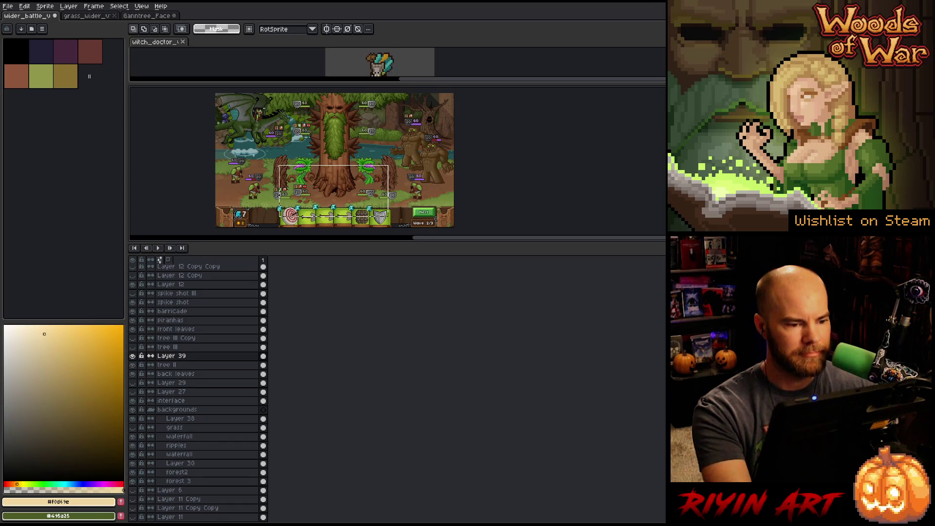
scroll(298, 163, up, 2)
click(133, 356)
drag(391, 233, 391, 225)
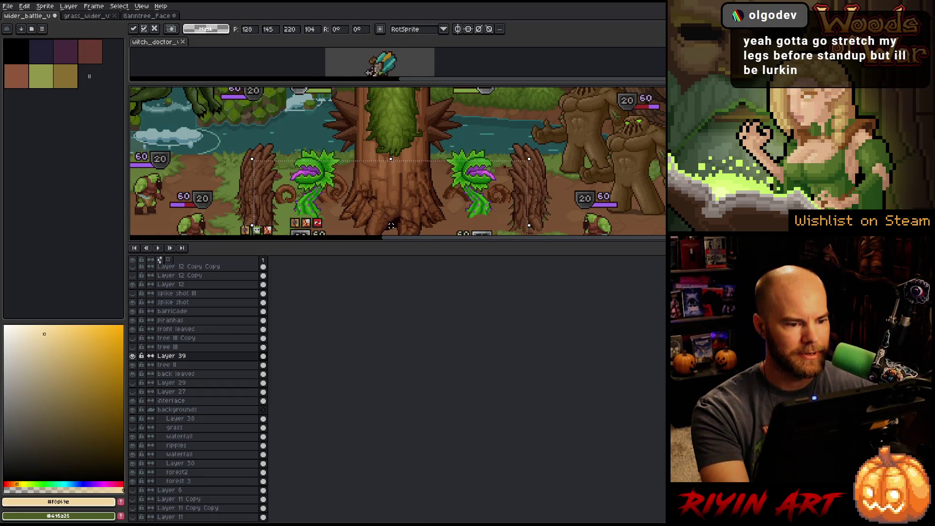
key(Return)
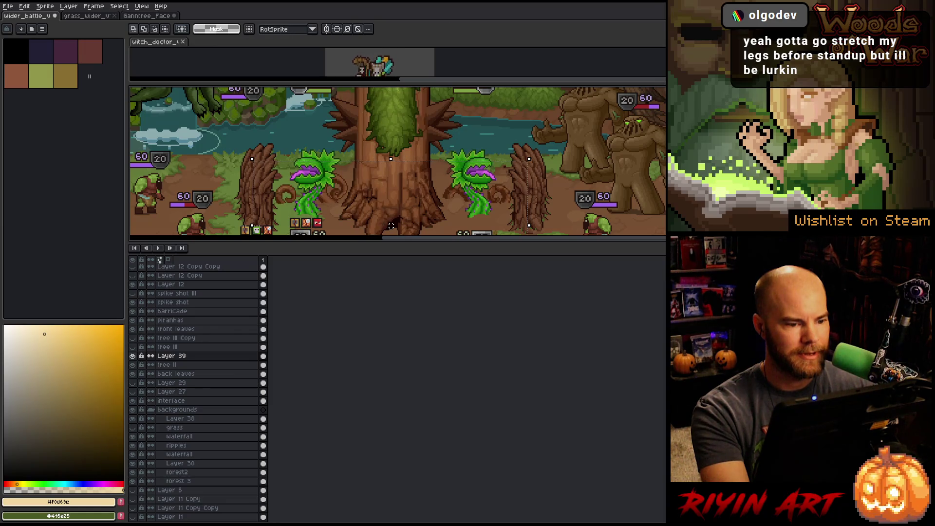
Step: Draw selections around the right and left piranha plants
mouse_move(541, 140)
mouse_down()
mouse_move(455, 207)
mouse_move(442, 200)
mouse_up()
drag(559, 172, 466, 221)
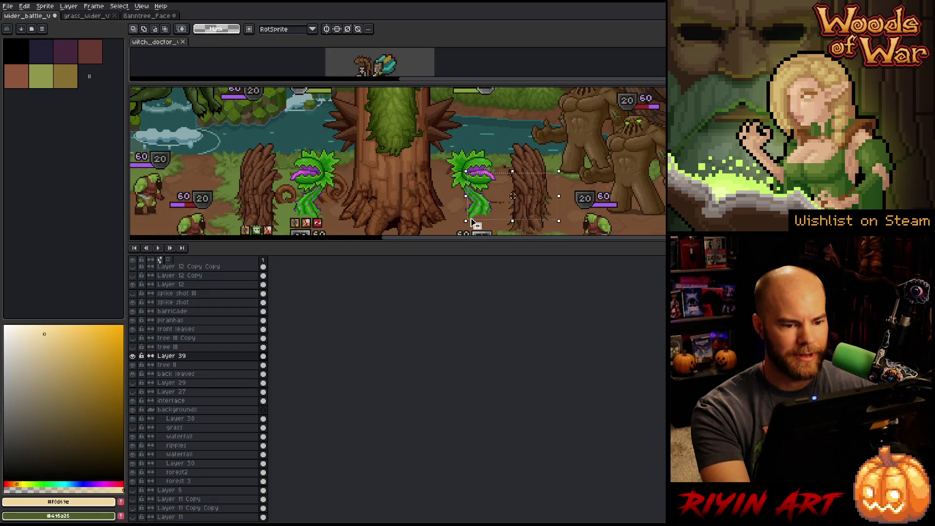
drag(340, 167, 229, 221)
scroll(341, 185, up, 3)
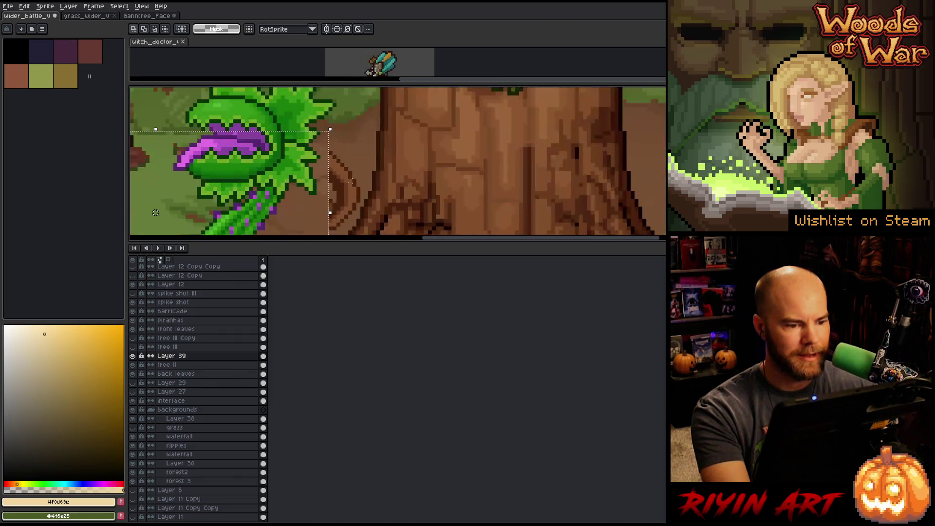
mouse_move(362, 149)
mouse_down()
mouse_move(358, 210)
mouse_move(292, 133)
mouse_up()
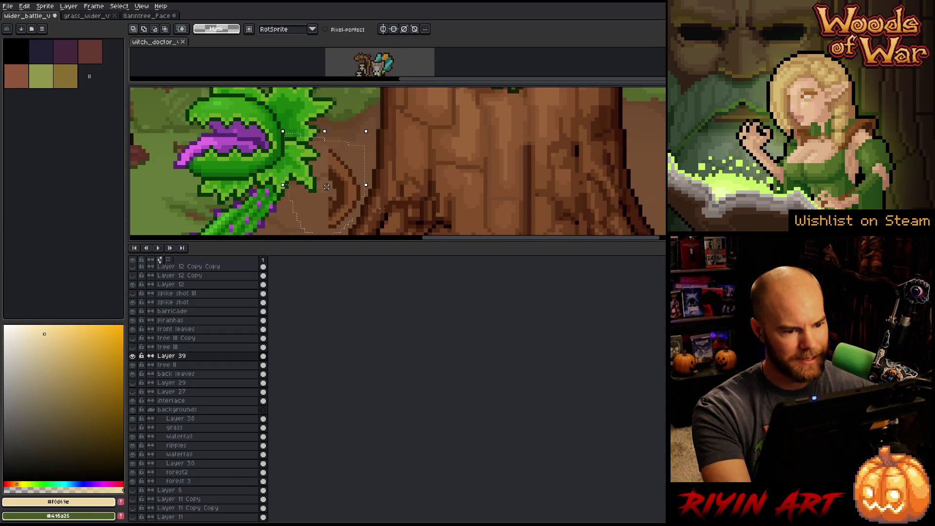
scroll(428, 192, down, 3)
scroll(404, 190, down, 1)
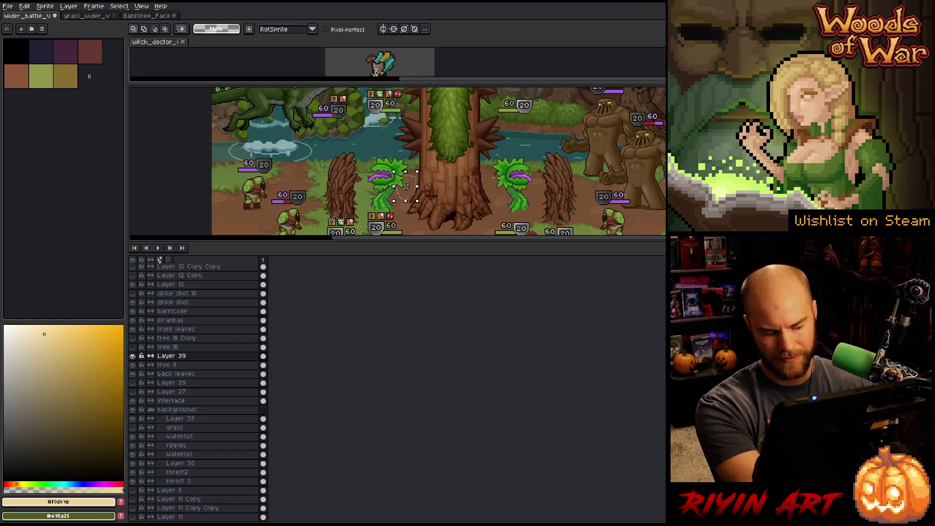
scroll(404, 190, down, 2)
drag(536, 190, 404, 190)
scroll(360, 141, up, 1)
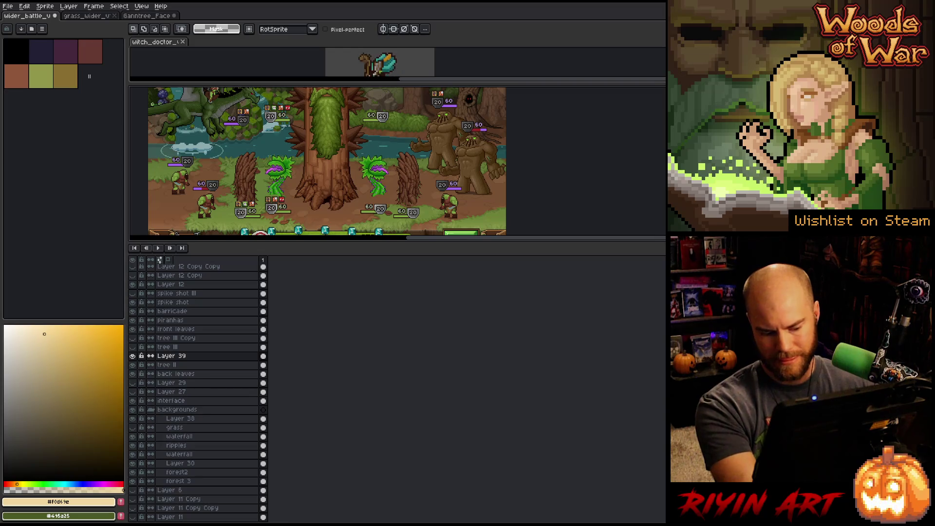
Step: Try Hue/Saturation, cancel it, and bring up the Ganntree_Face sprite
key(ctrl+u)
drag(385, 155, 383, 202)
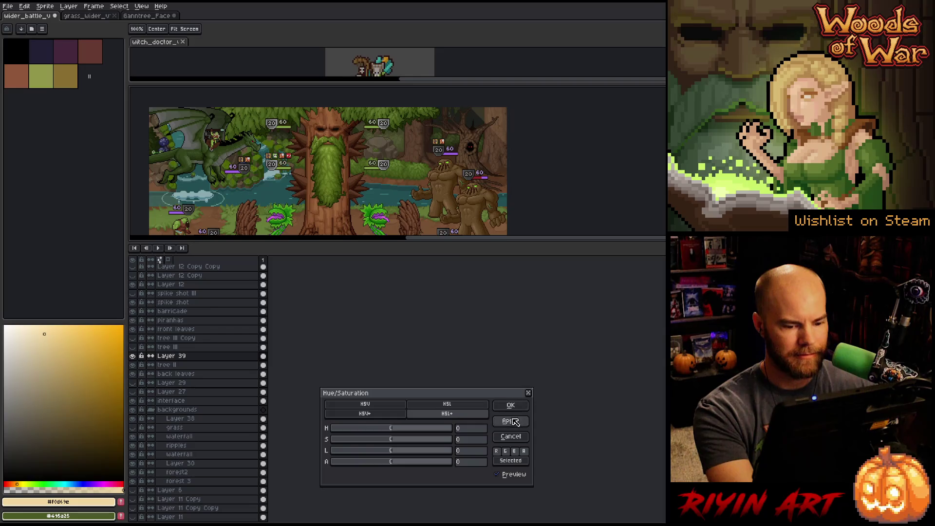
click(511, 436)
scroll(371, 195, down, 1)
drag(371, 195, 367, 165)
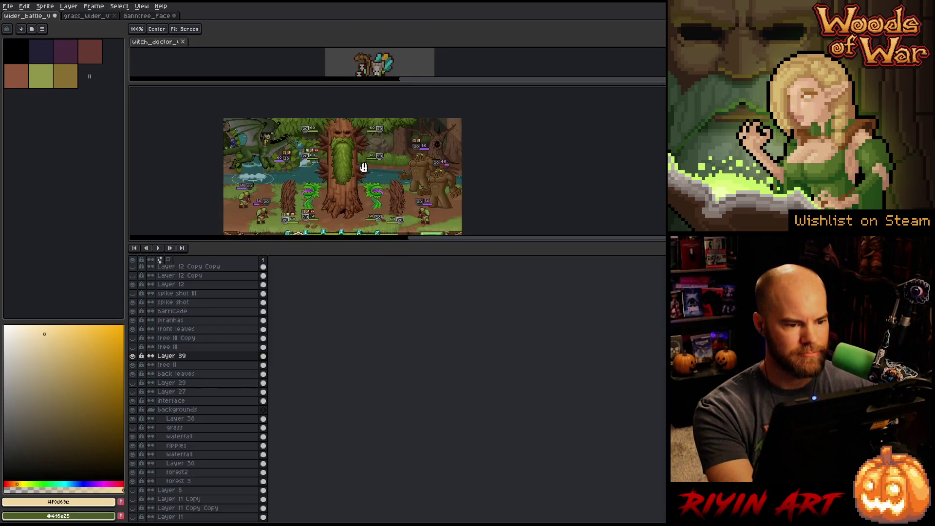
click(144, 16)
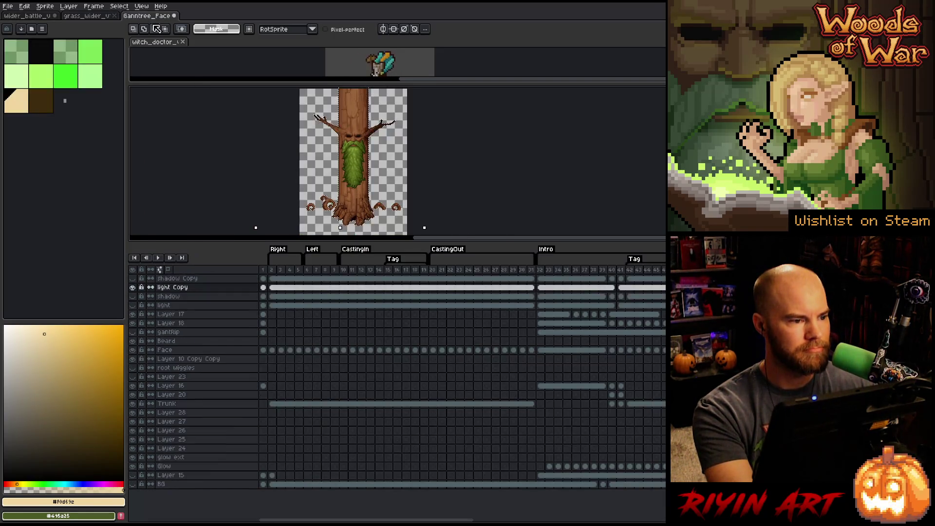
Step: Set the light Copy layer's opacity to 17%
double_click(211, 288)
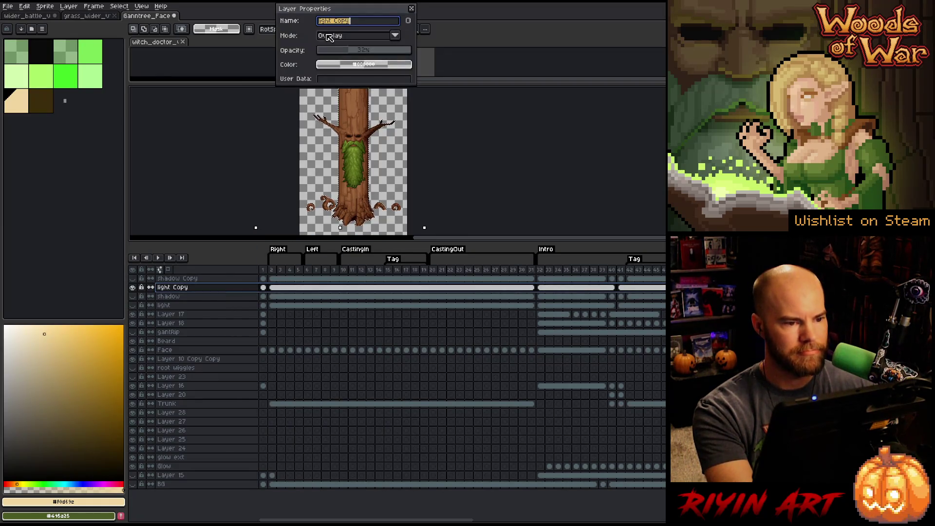
click(337, 51)
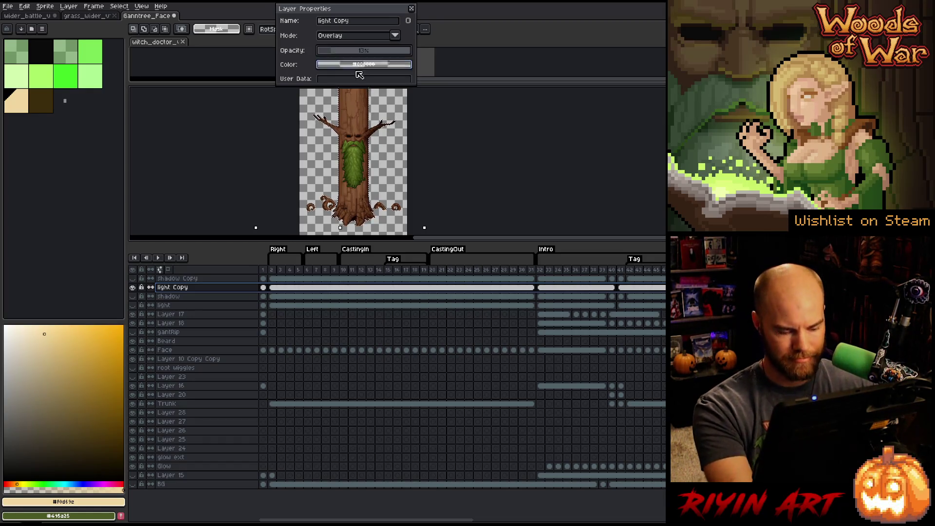
scroll(377, 219, up, 2)
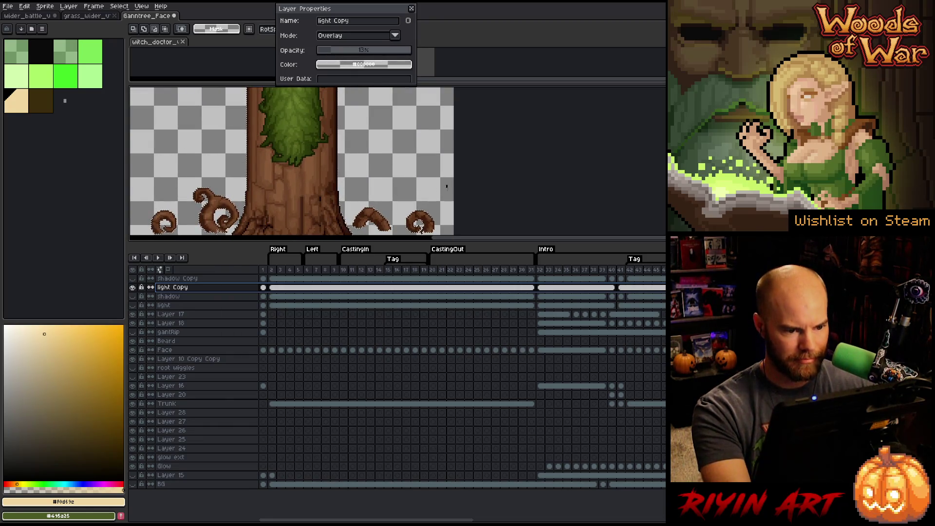
Step: Adjust selections around the tree's base, right root, left roots and spiral root, then close Layer Properties
drag(388, 225, 388, 190)
drag(351, 151, 401, 191)
key(ctrl+d)
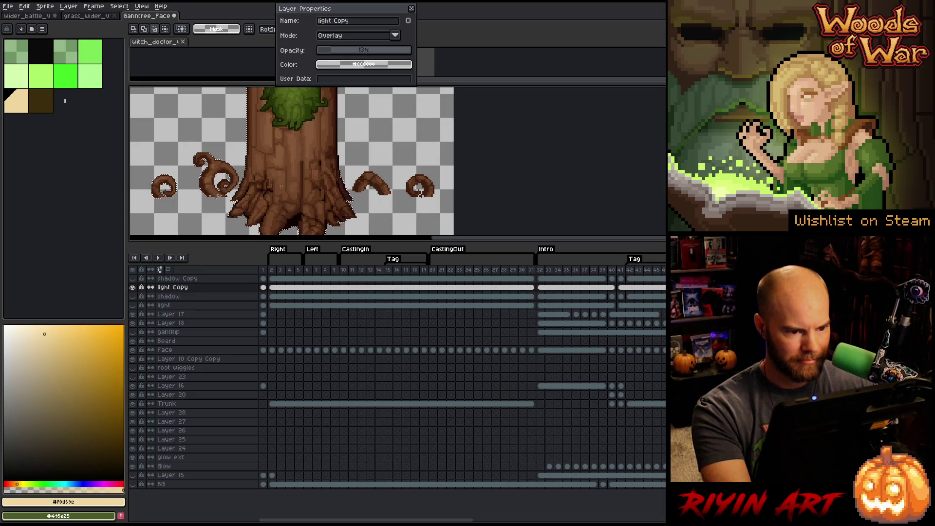
mouse_move(234, 150)
mouse_down()
mouse_move(156, 202)
mouse_move(132, 213)
mouse_move(131, 202)
mouse_up()
click(190, 184)
scroll(190, 183, up, 3)
drag(334, 178, 233, 94)
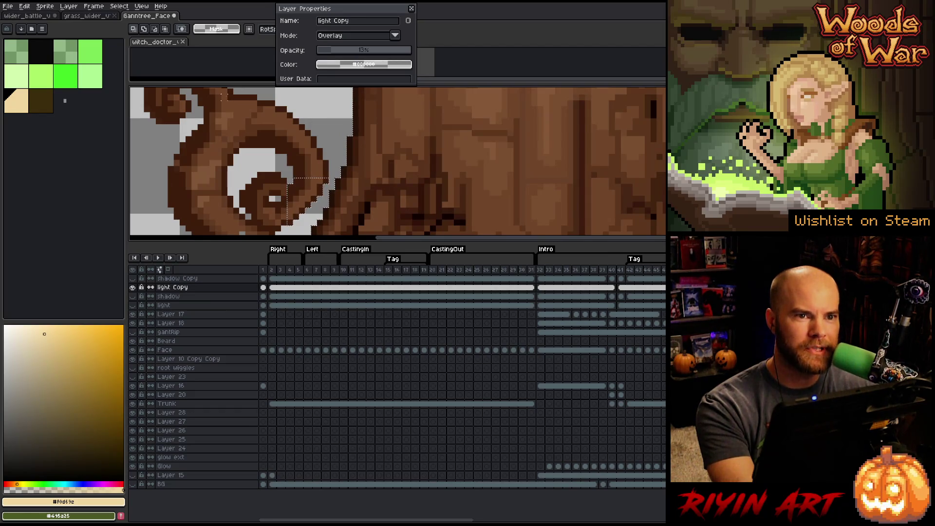
scroll(221, 95, down, 1)
drag(247, 111, 292, 171)
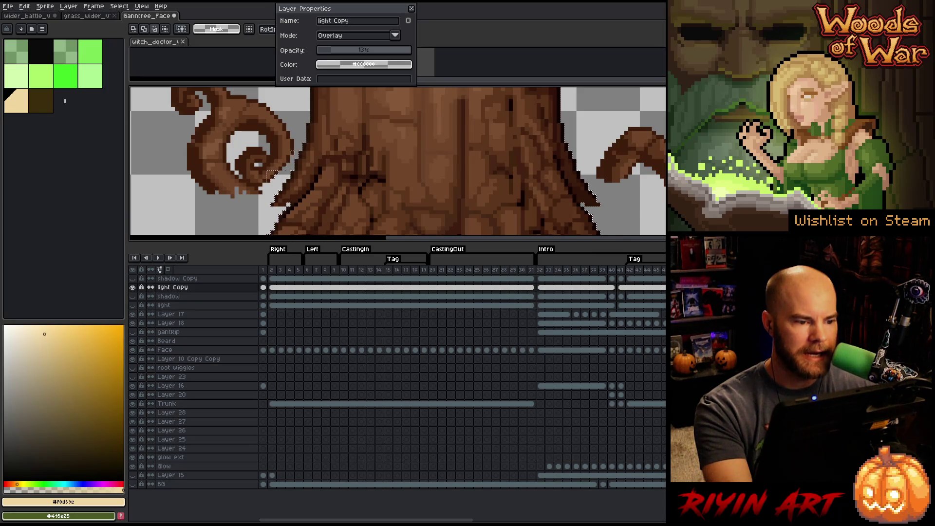
drag(238, 151, 280, 181)
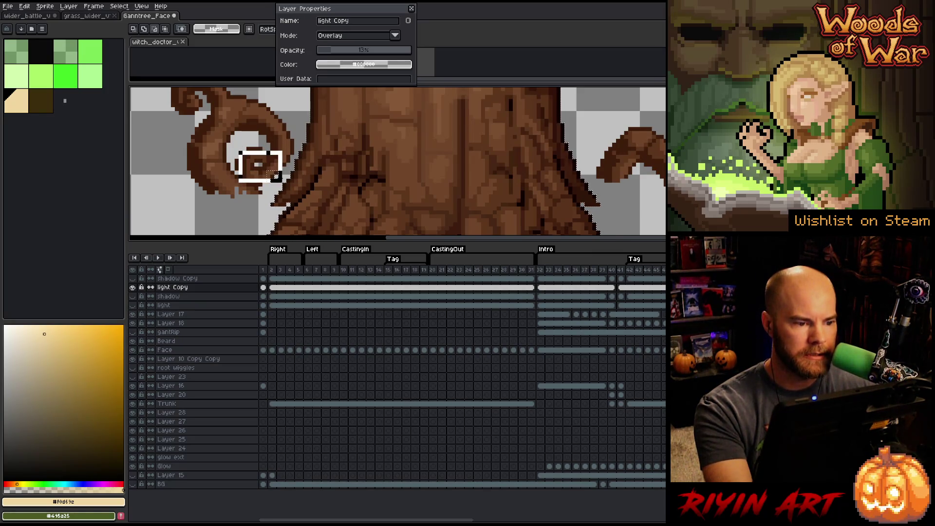
scroll(283, 181, down, 2)
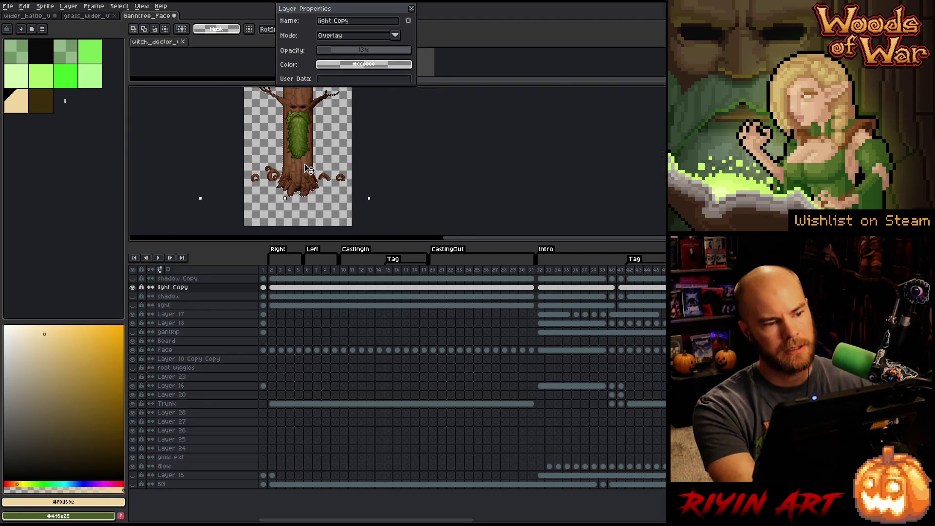
click(411, 11)
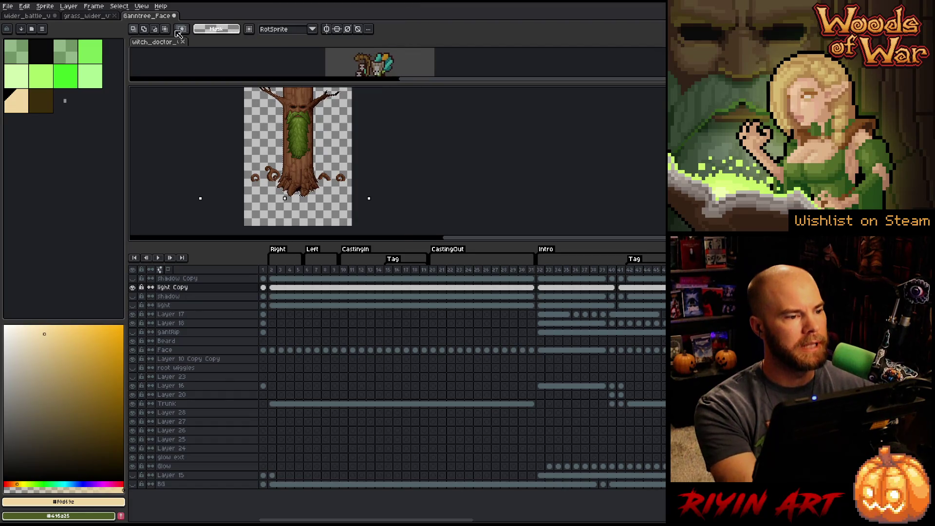
Step: Return to the battle scene with the timeline shown and select Layer 39
key(Tab)
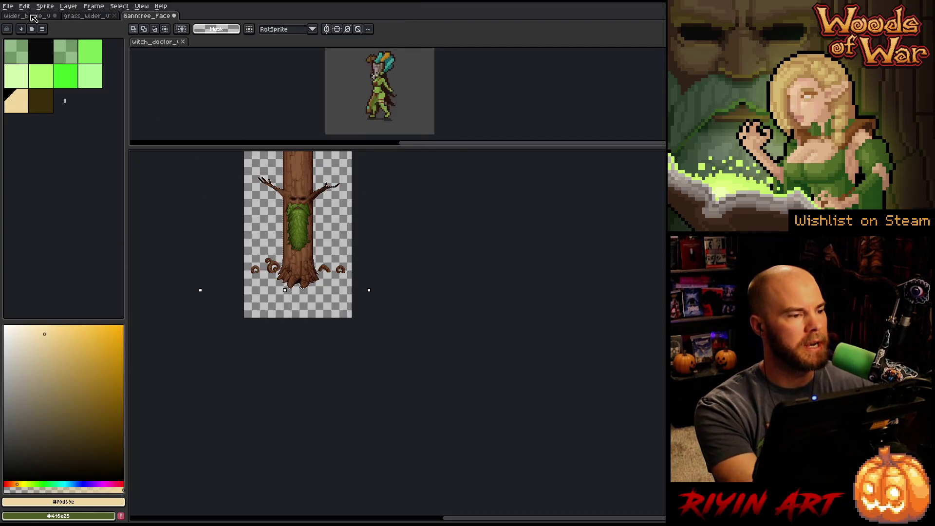
key(ctrl+Tab)
scroll(360, 178, up, 1)
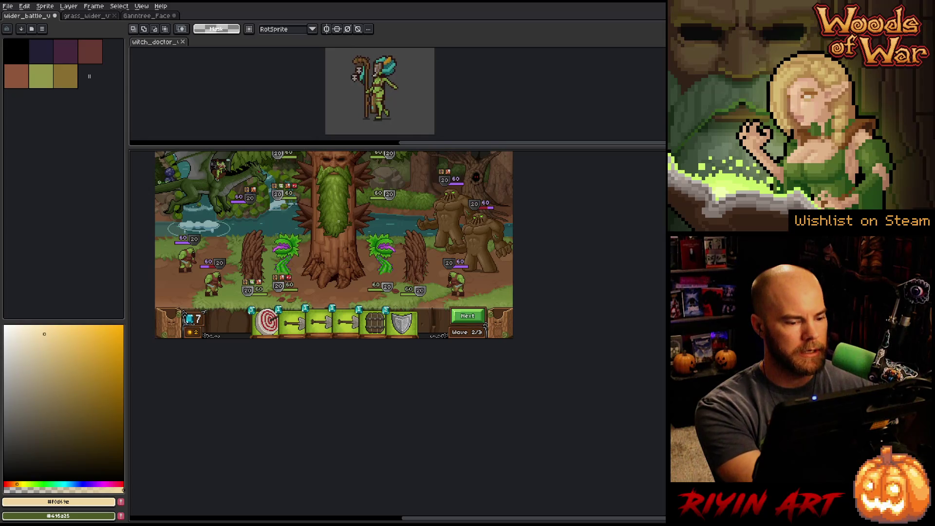
key(Tab)
drag(291, 245, 290, 370)
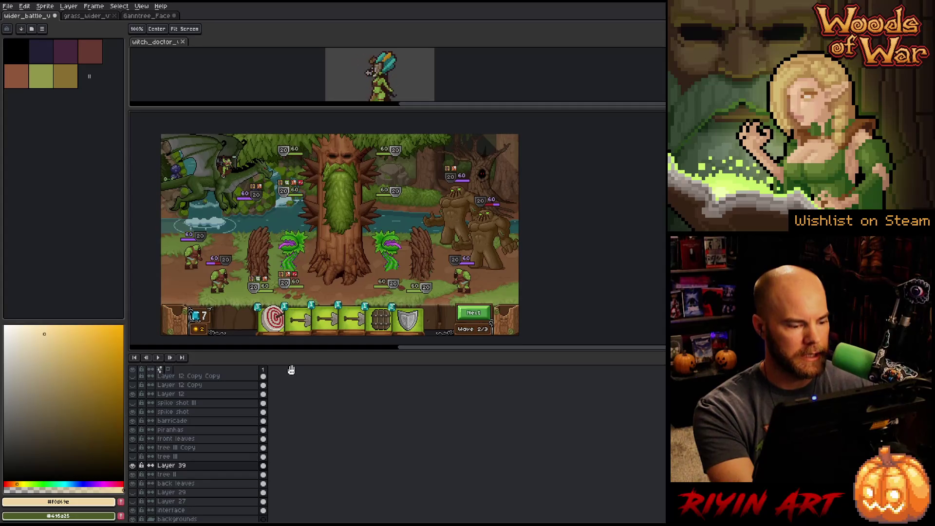
click(257, 470)
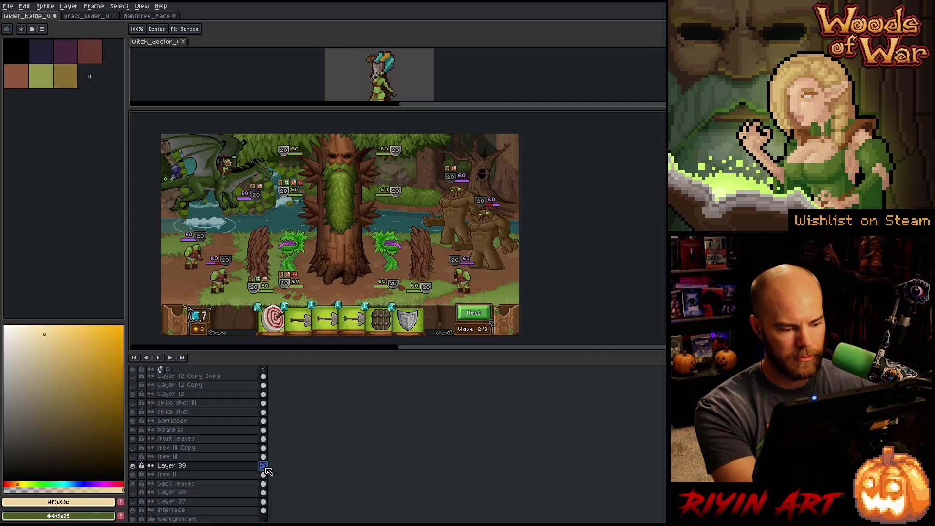
Step: Paste the spiky trunk into Layer 39, raise it behind the treant's face, and select its lower part
key(ctrl+v)
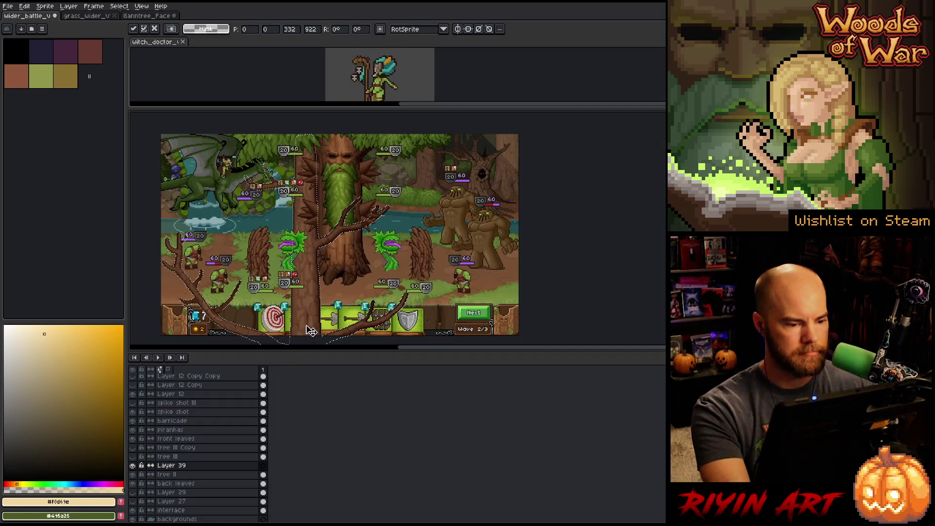
drag(337, 311, 344, 250)
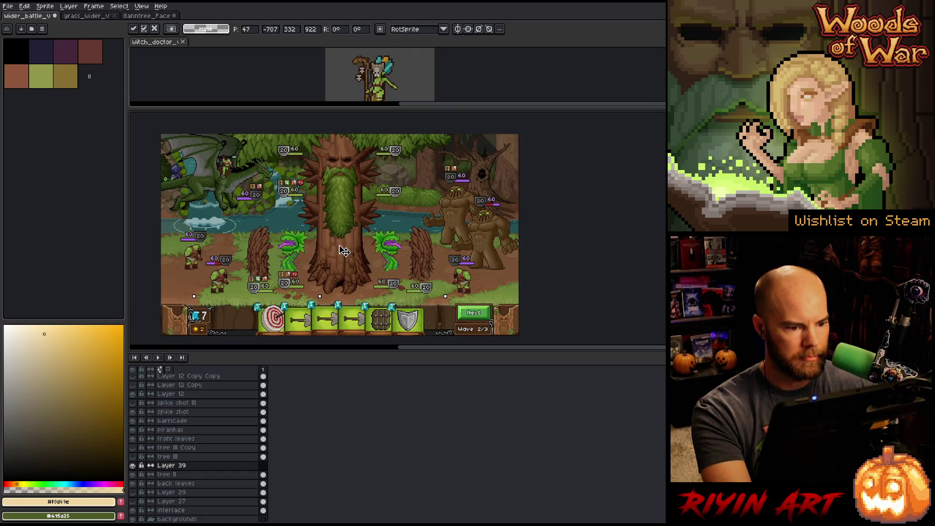
key(Return)
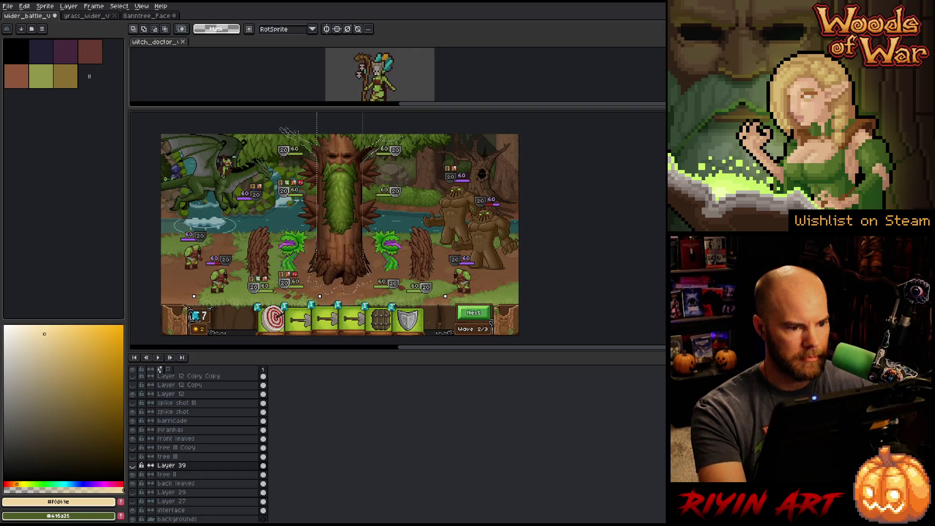
key(ctrl+z)
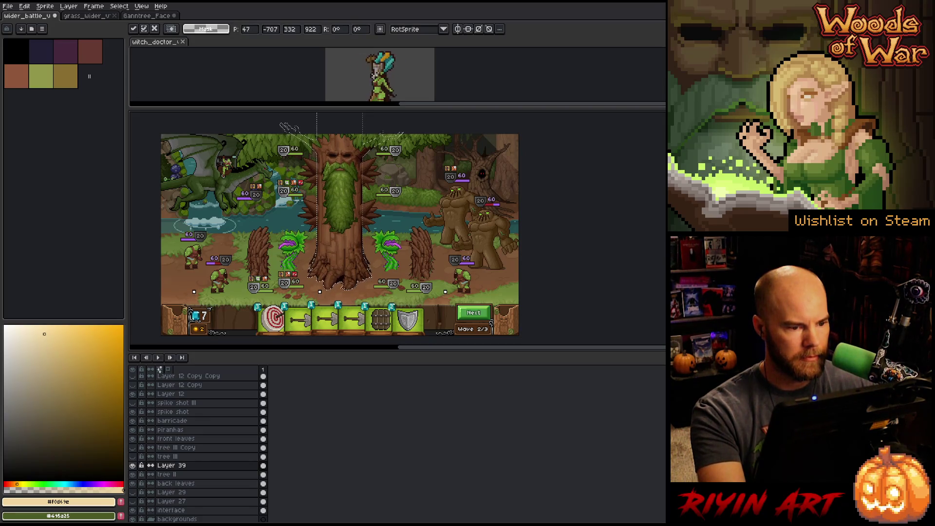
key(Up)
key(Up)
key(Up)
key(Return)
click(132, 465)
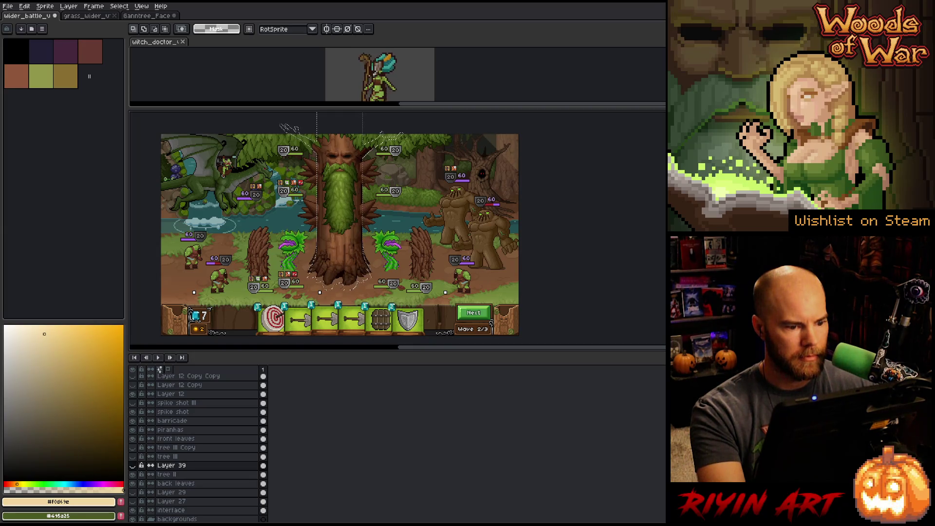
click(132, 465)
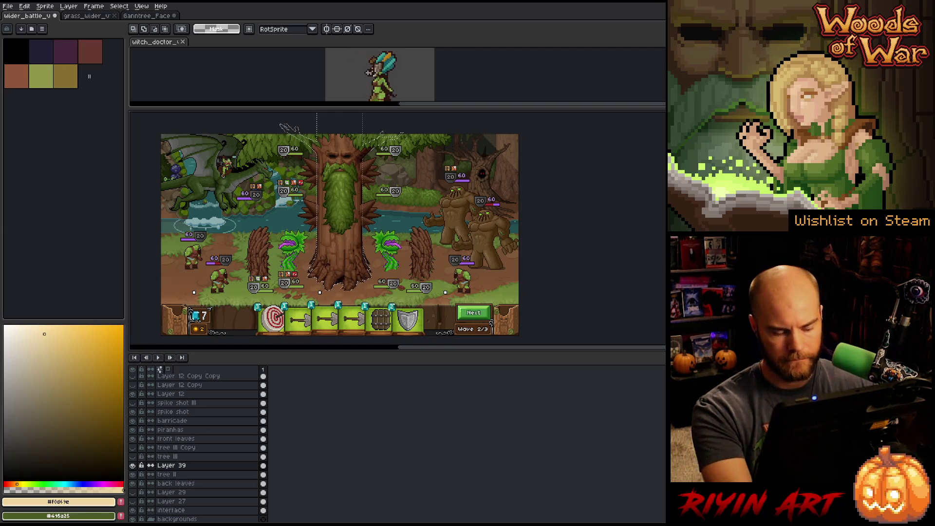
drag(432, 318, 250, 243)
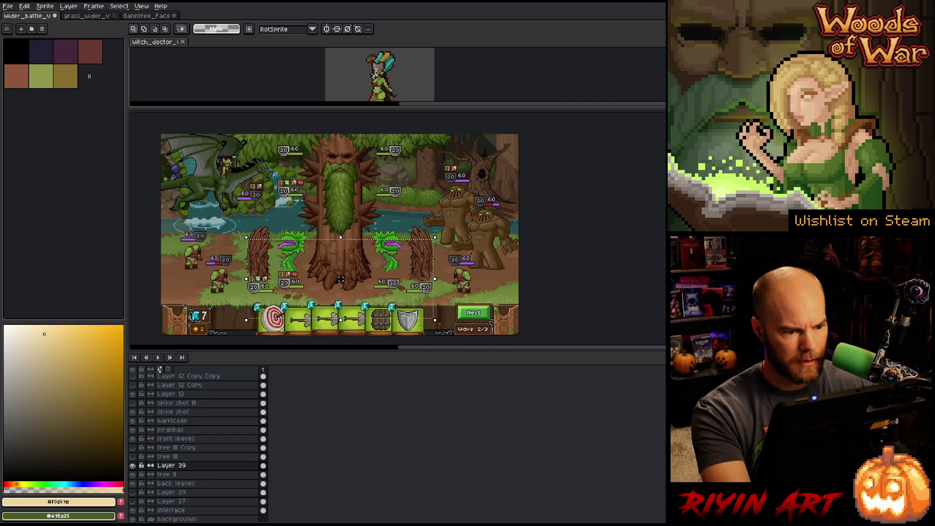
Step: Raise the selected lower trunk a couple of pixels and compare with Layer 39 toggled
scroll(412, 214, up, 1)
key(Up)
key(Up)
key(Up)
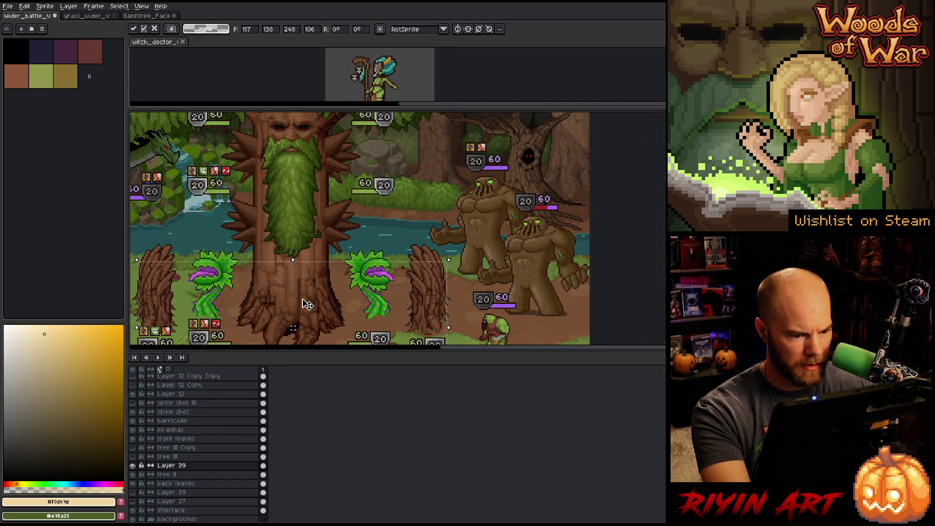
key(Up)
key(Up)
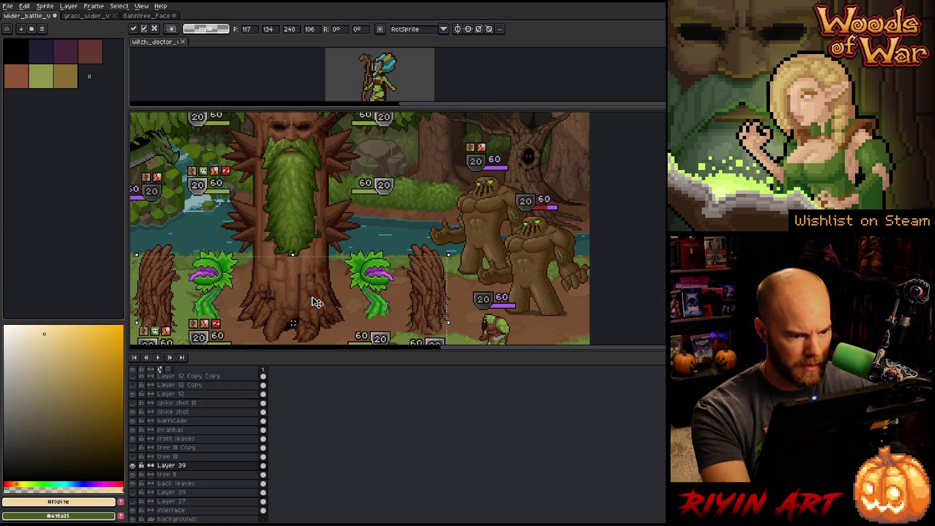
scroll(315, 302, up, 1)
key(Down)
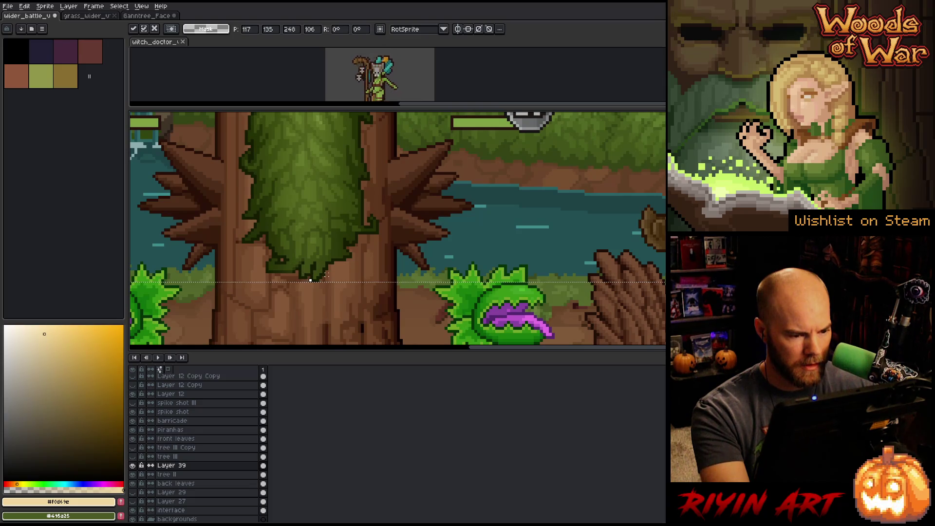
key(Return)
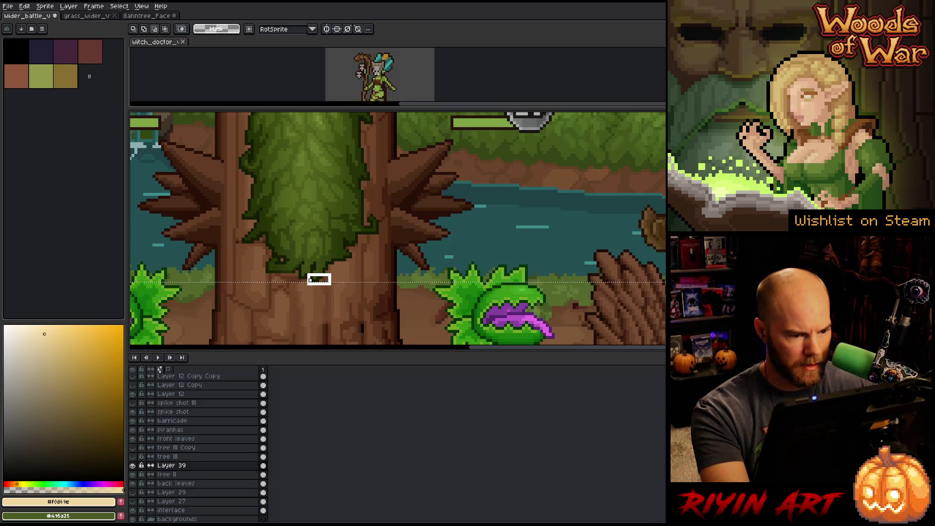
key(Up)
scroll(312, 314, down, 1)
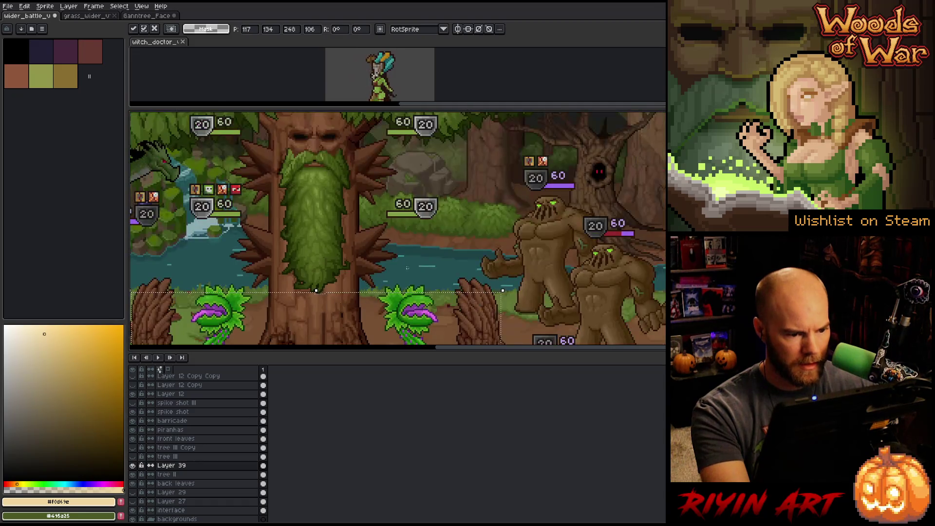
key(ctrl+d)
scroll(382, 273, down, 2)
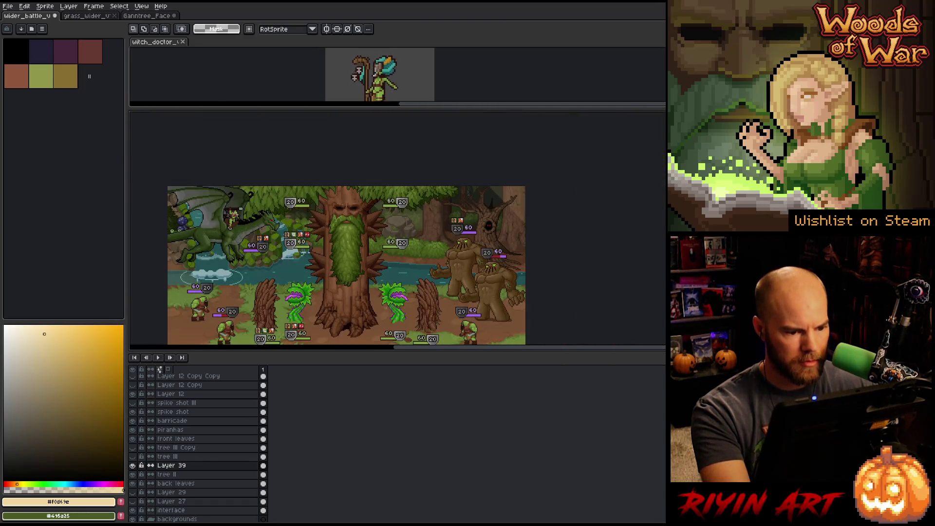
click(134, 465)
click(134, 466)
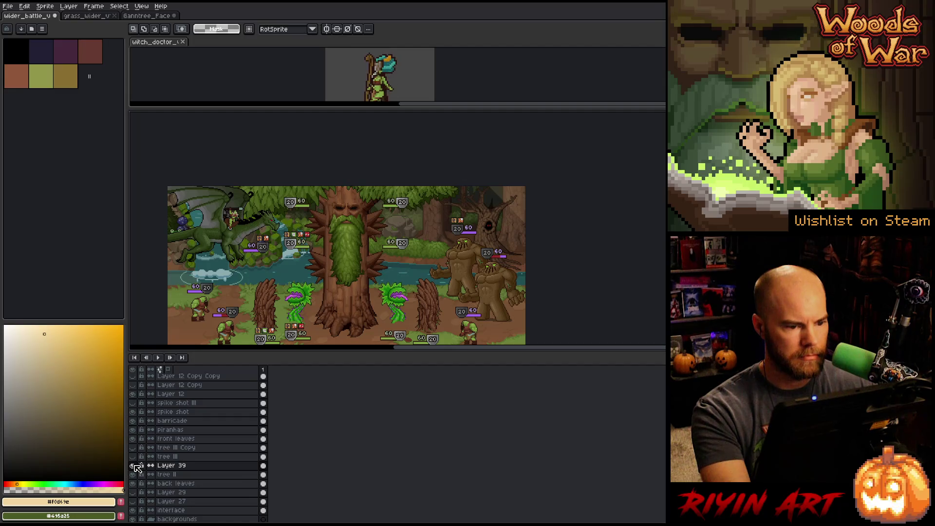
click(134, 466)
click(133, 465)
Step: Hide the timeline and side panels and centre the battle scene in the view
mouse_move(394, 281)
mouse_down()
mouse_move(370, 235)
mouse_move(372, 244)
mouse_up()
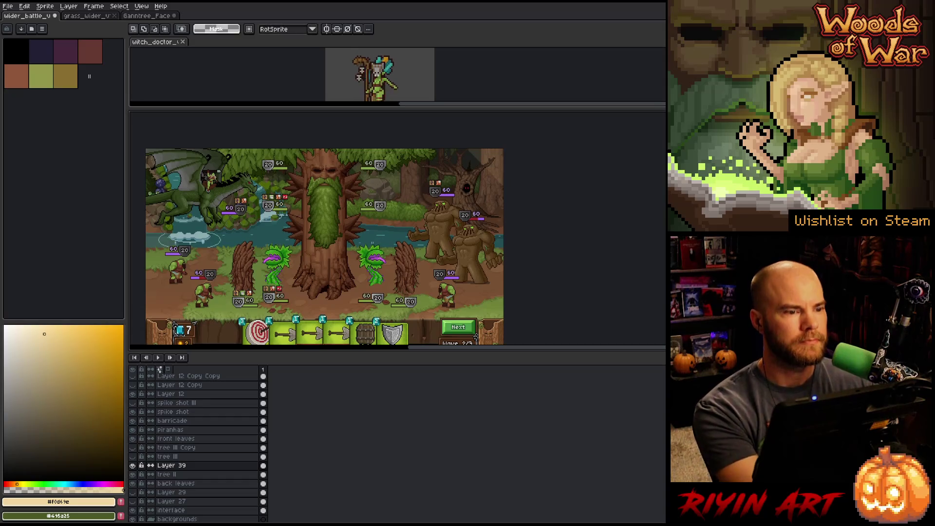
key(Tab)
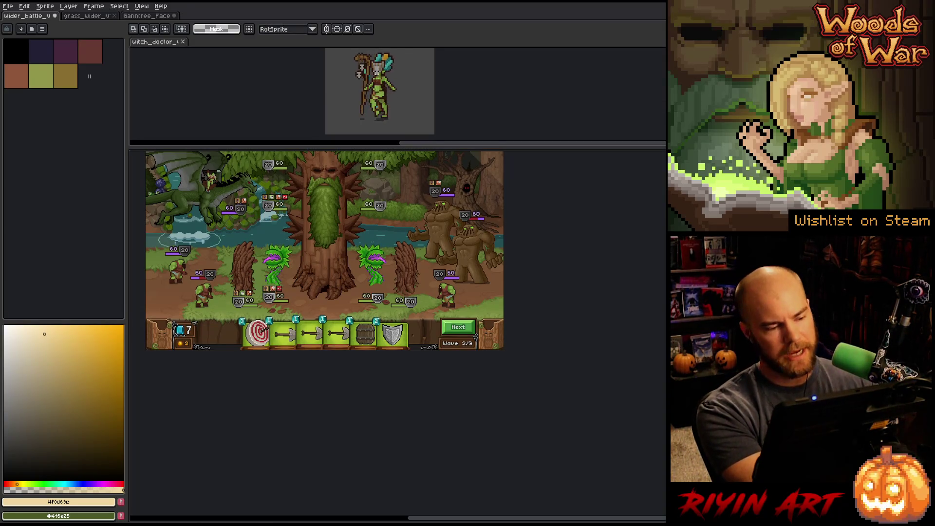
key(ctrl+f)
scroll(308, 261, up, 2)
drag(354, 260, 311, 359)
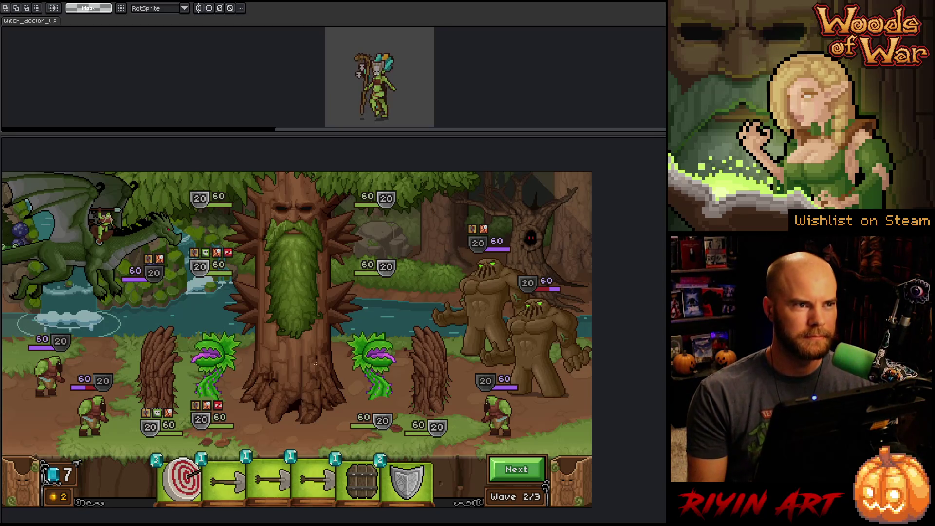
scroll(315, 363, down, 1)
scroll(315, 363, up, 1)
drag(294, 351, 310, 341)
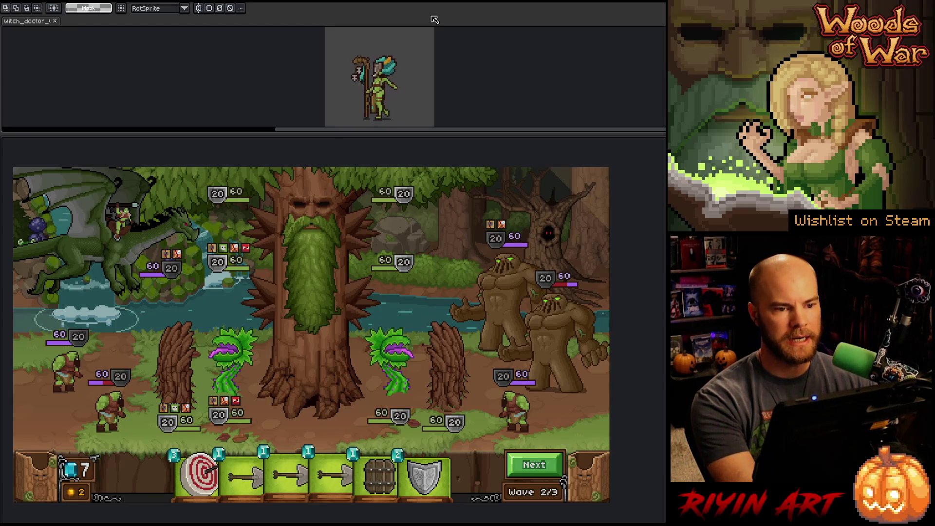
key(v)
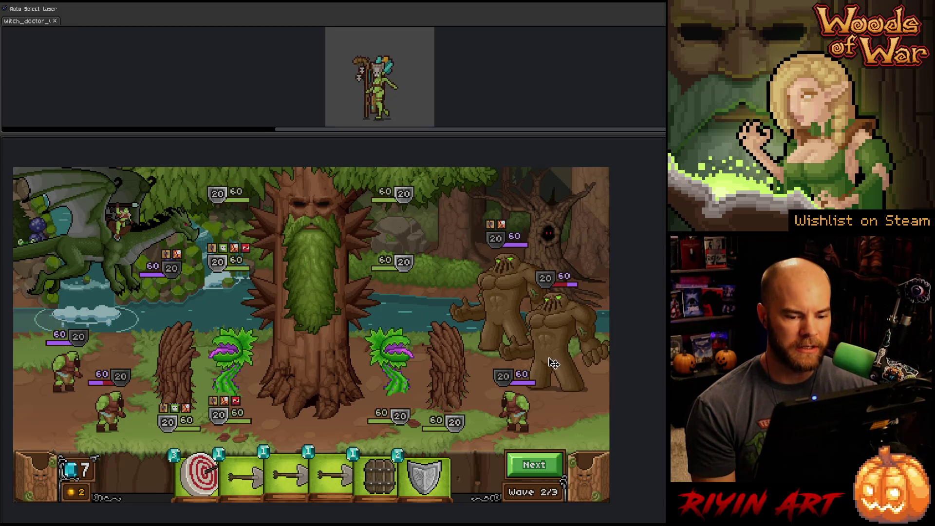
Step: Try the front golem further left, return it, nudge it down-right, and show the timeline
drag(553, 363, 498, 361)
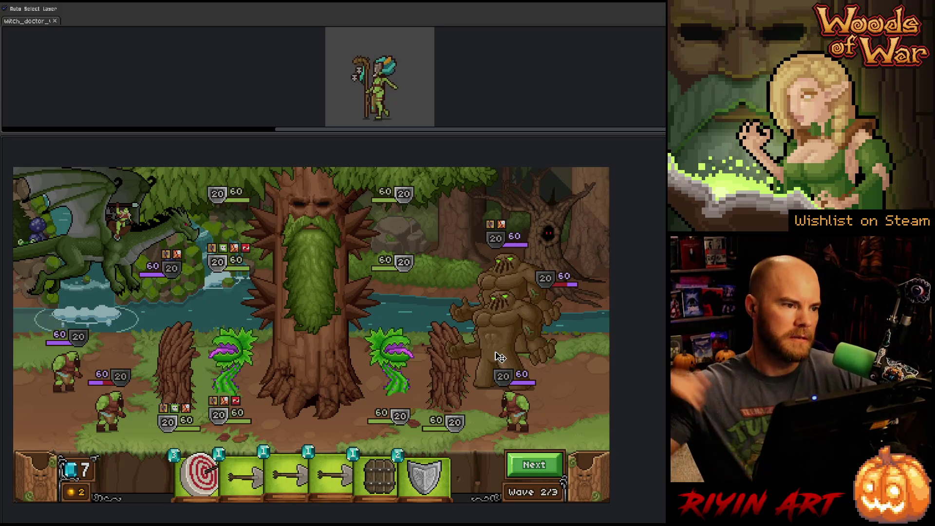
drag(501, 358, 546, 352)
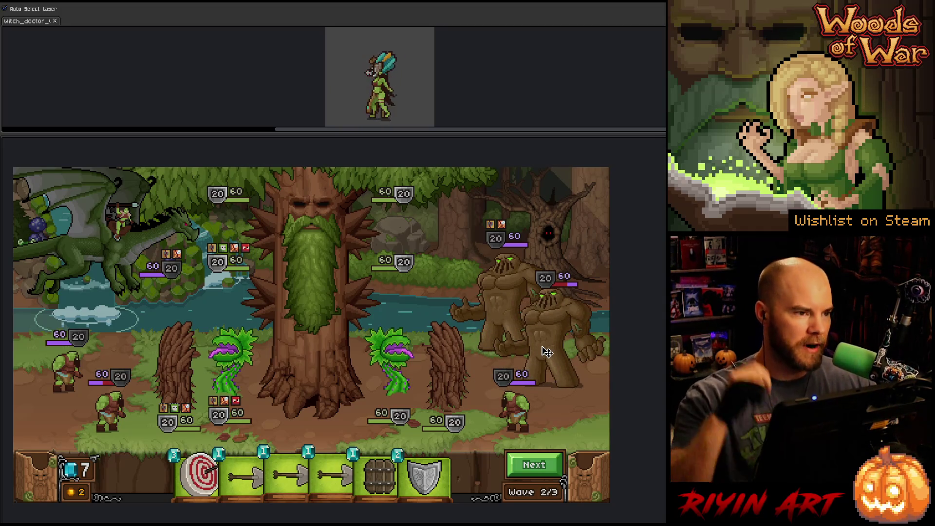
key(Down)
key(Right)
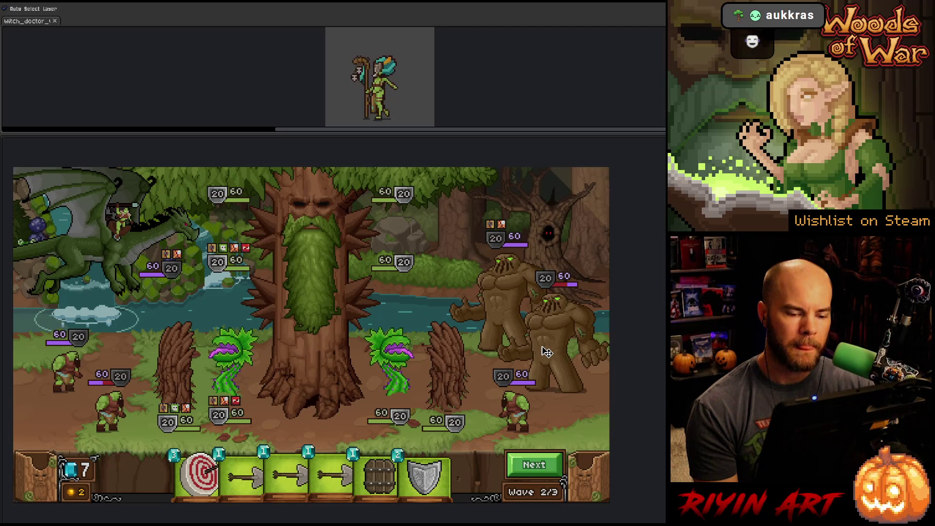
key(Tab)
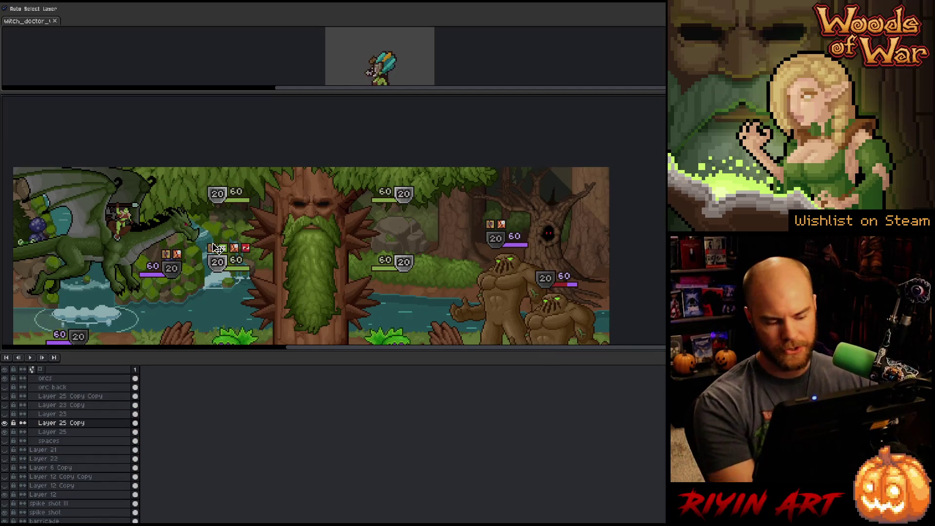
Step: Restore the full workspace and open OrcBig_v12.aseprite from the recent files list
key(Tab)
key(ctrl+f)
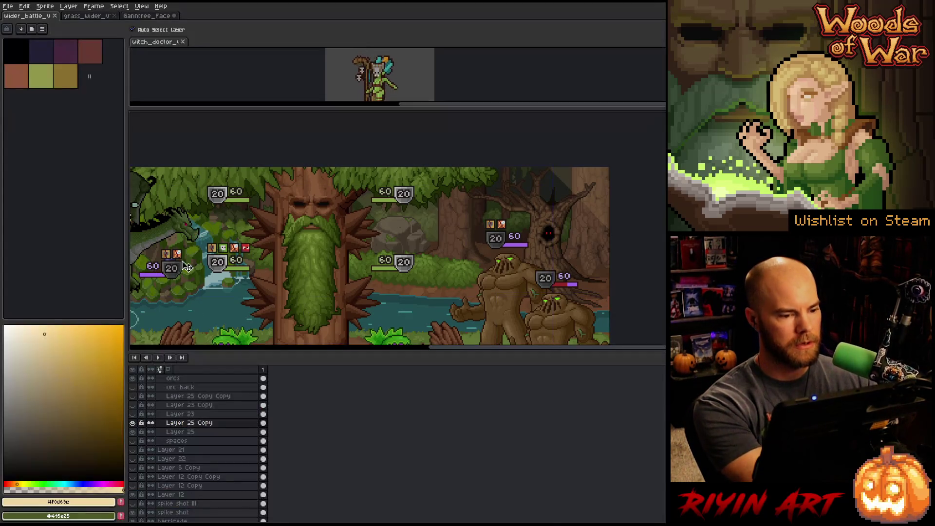
click(8, 6)
mouse_move(22, 33)
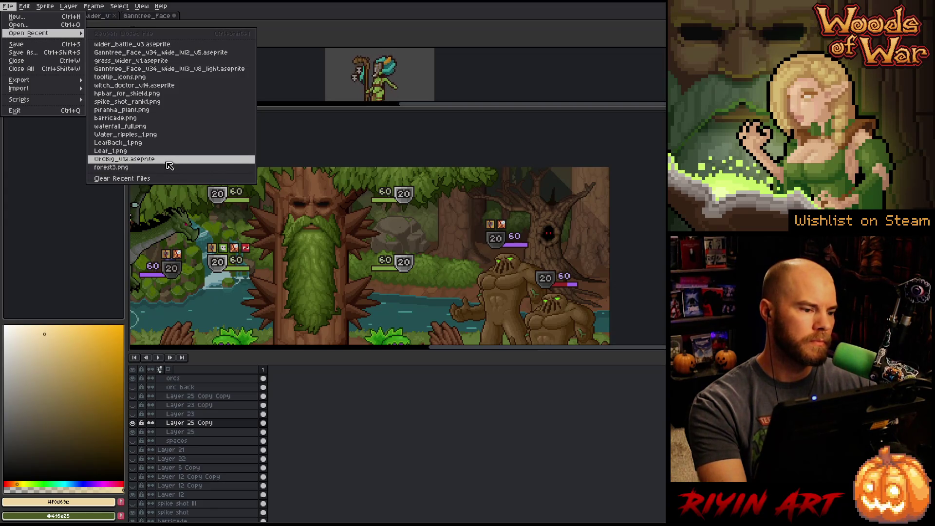
click(167, 159)
Step: Zoom in on the orc, play its animation, and settle on the frame 35 attack pose
scroll(507, 219, up, 6)
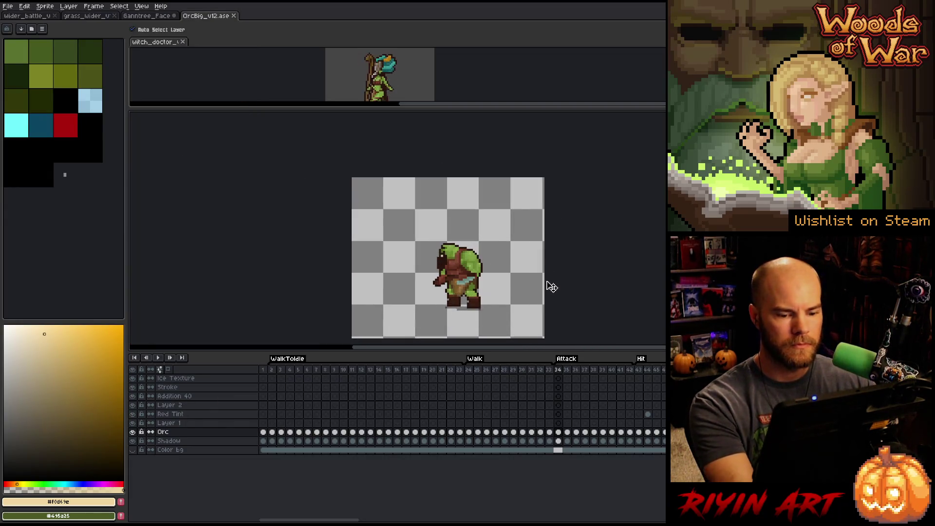
drag(457, 289, 378, 242)
key(Return)
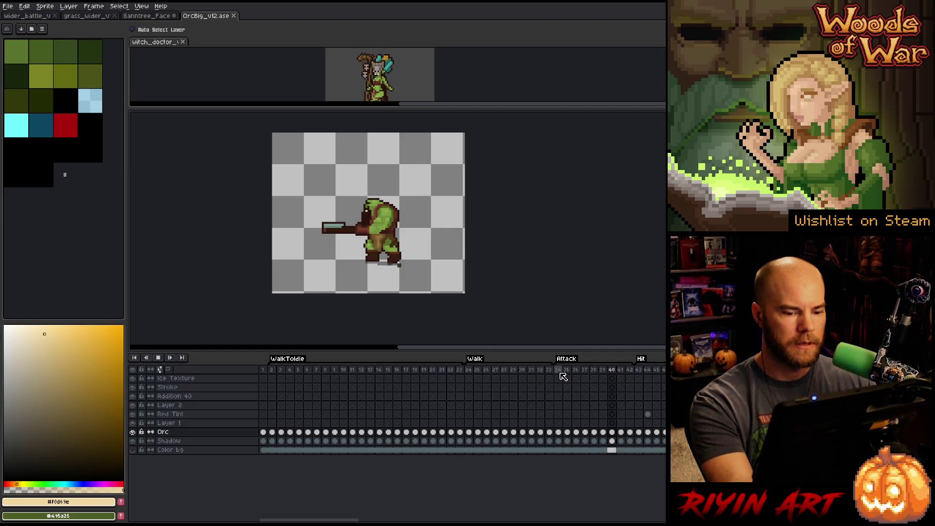
key(Return)
click(559, 371)
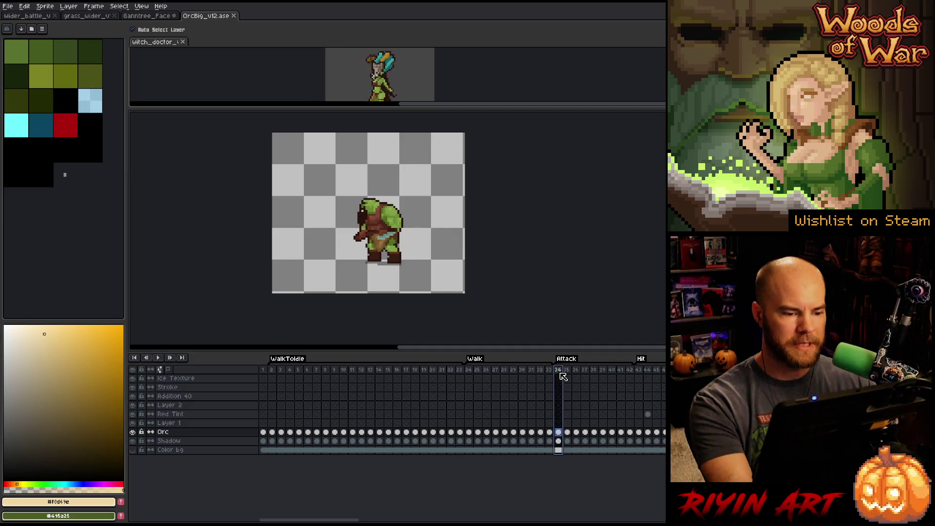
scroll(411, 238, up, 2)
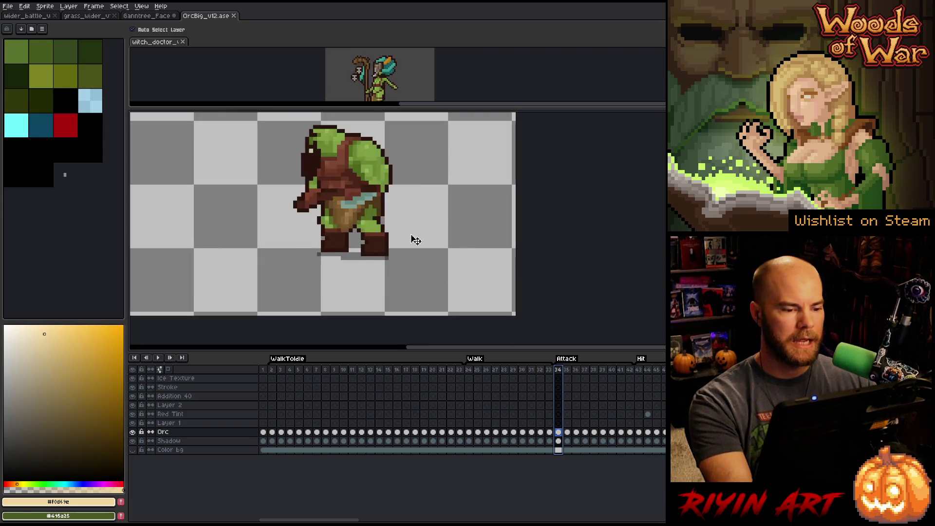
scroll(405, 215, down, 1)
key(Right)
key(Left)
key(Right)
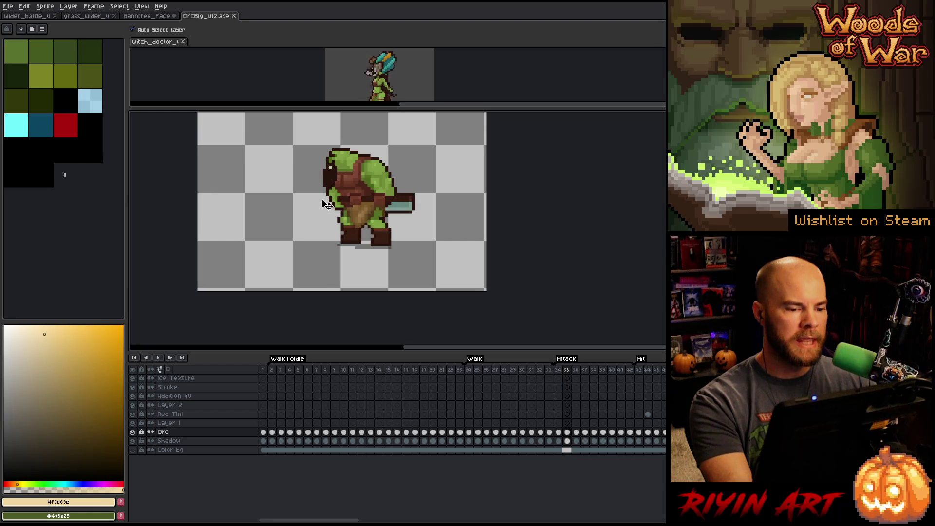
Step: Marquee-select the orc's attack pose and switch to the Ganntree_Face document
key(m)
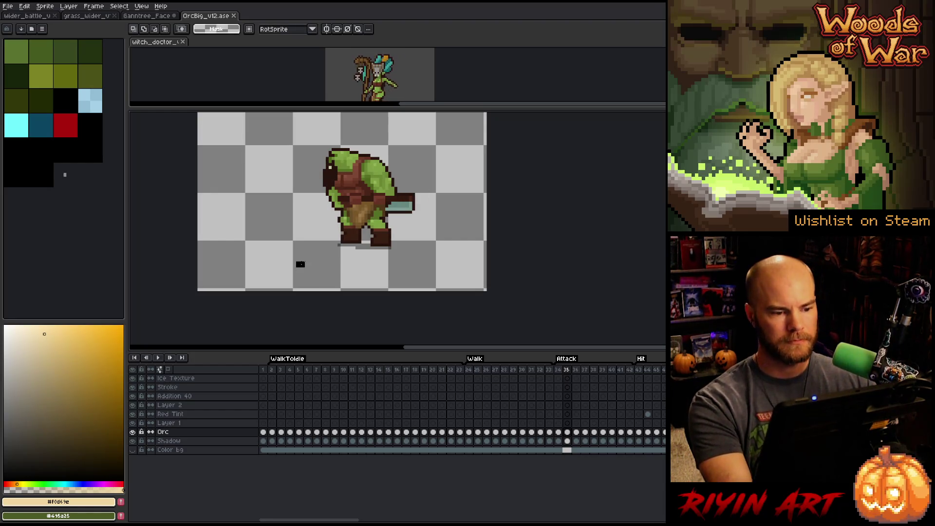
drag(294, 269, 459, 128)
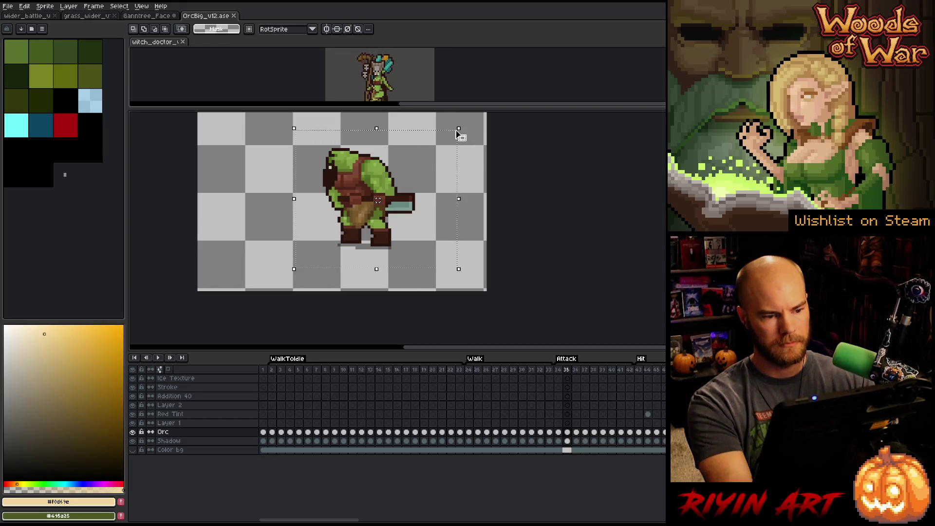
click(157, 18)
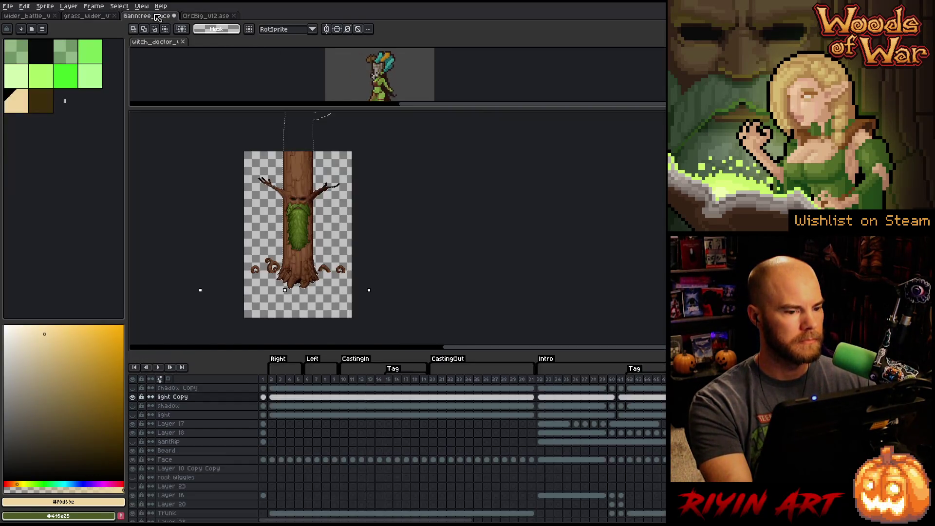
Step: In wider_battle, add Layer 40 above the orcs layer and paste the orc attack pose
click(42, 17)
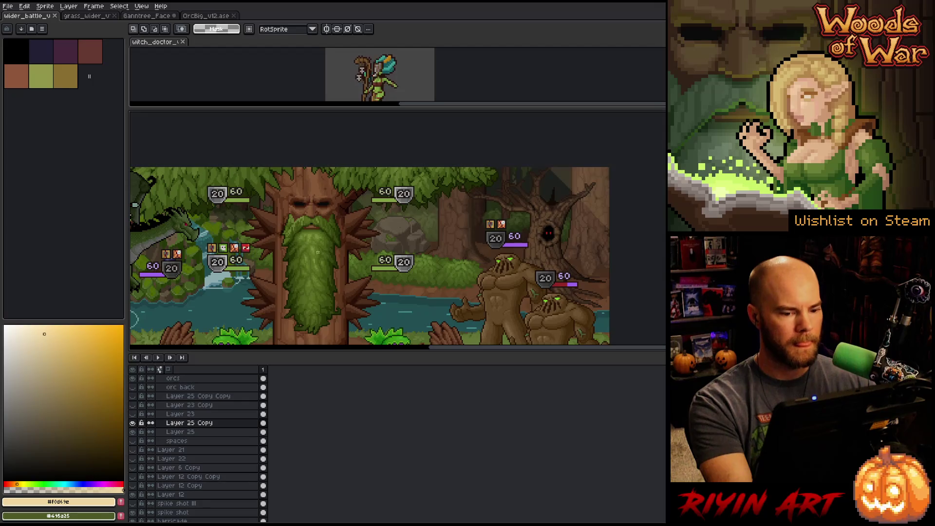
scroll(341, 253, down, 2)
scroll(341, 253, up, 3)
drag(390, 273, 417, 249)
scroll(482, 263, up, 1)
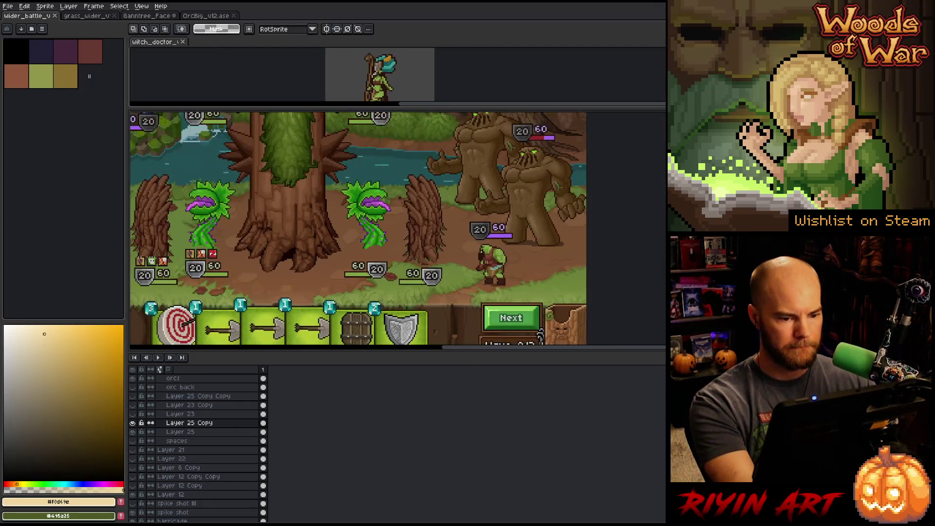
key(v)
click(497, 271)
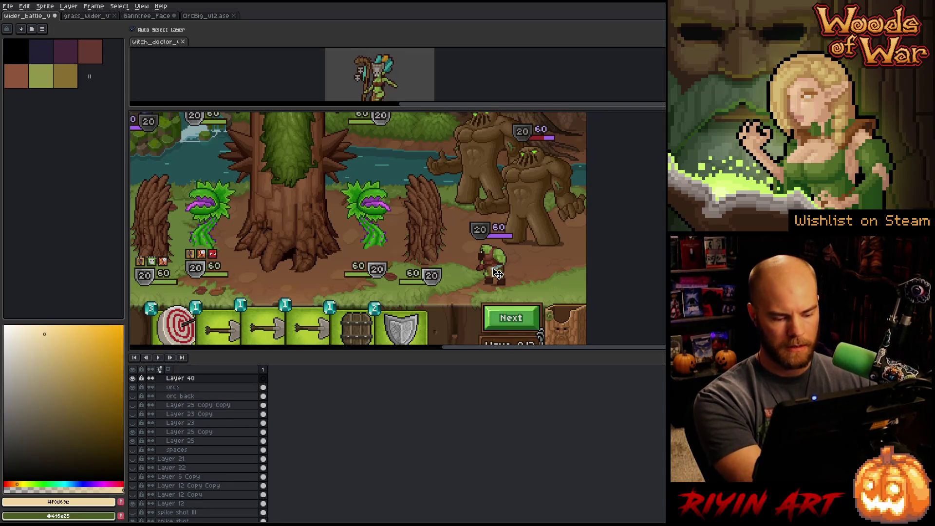
key(shift+n)
key(ctrl+v)
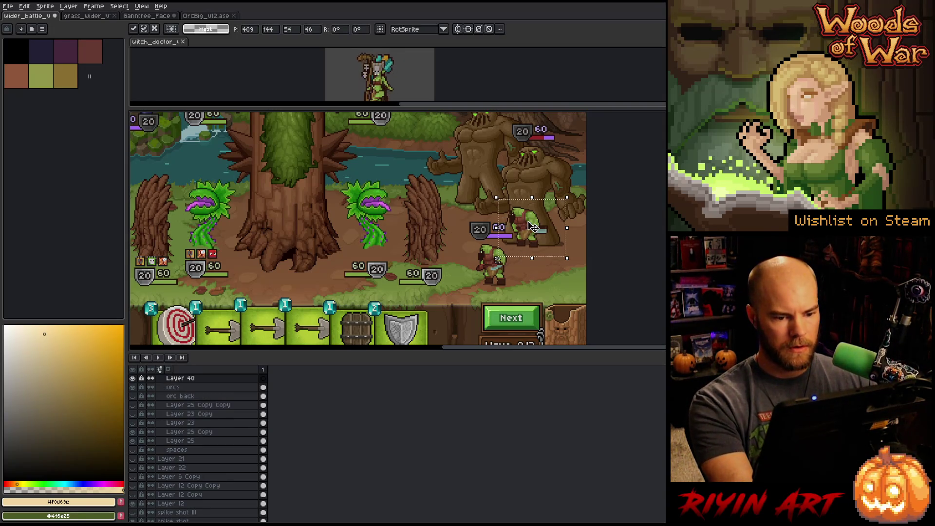
mouse_move(530, 238)
mouse_down()
mouse_move(504, 271)
mouse_move(493, 265)
mouse_move(563, 261)
mouse_move(499, 262)
mouse_move(466, 240)
mouse_up()
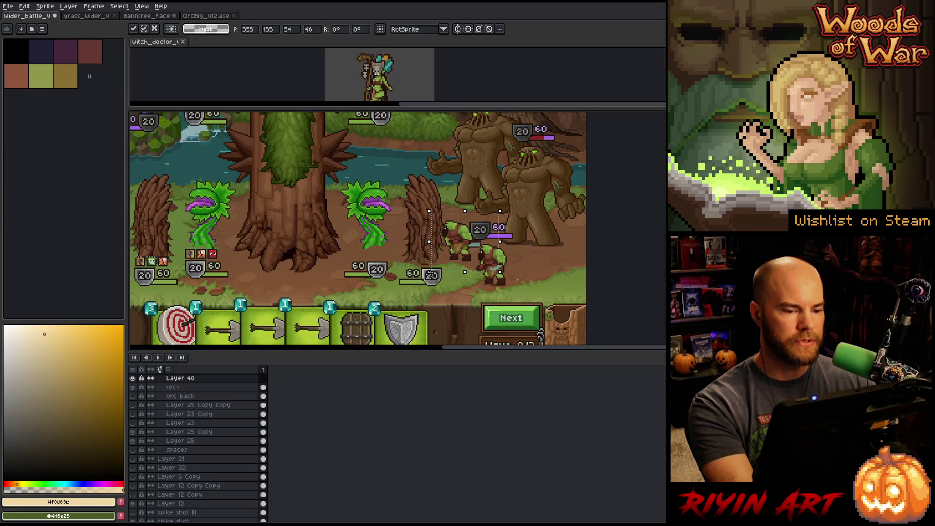
Step: Review the orc's attack animation, then place the pasted orc over the lower-right orc
click(206, 15)
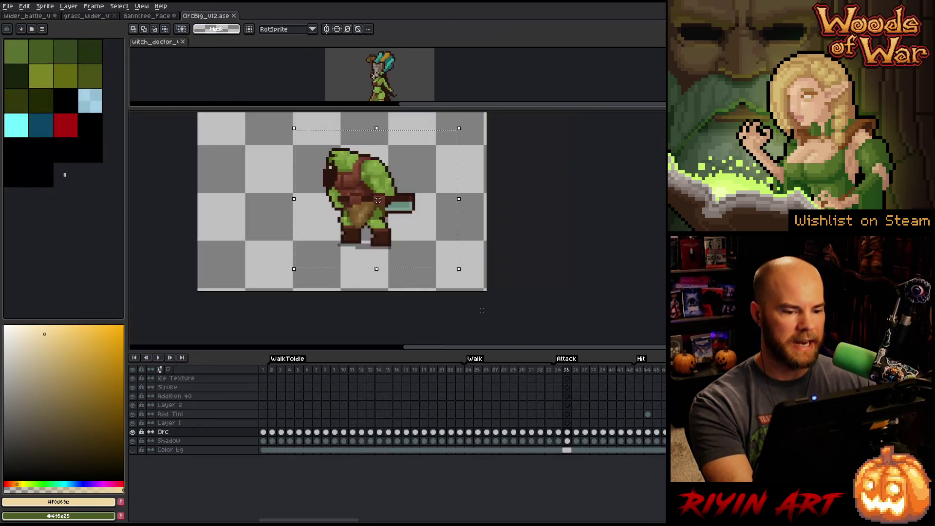
key(Return)
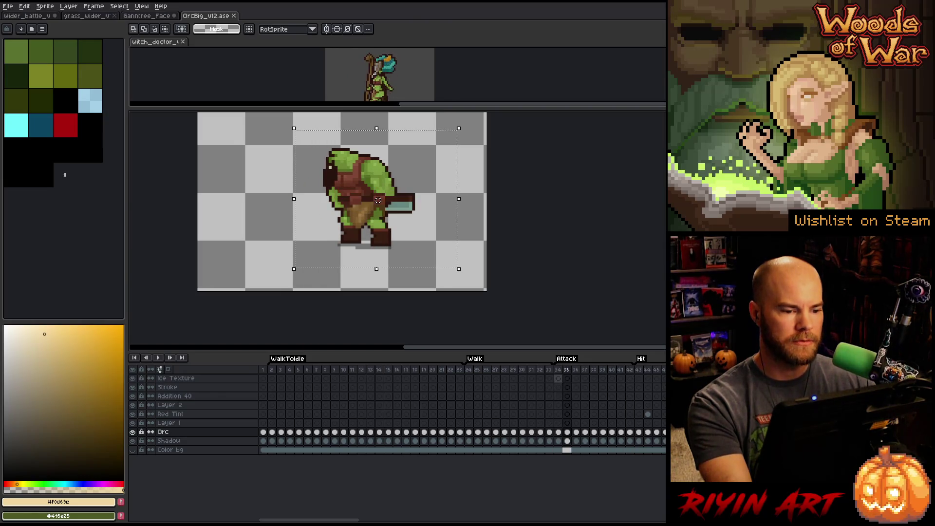
click(558, 370)
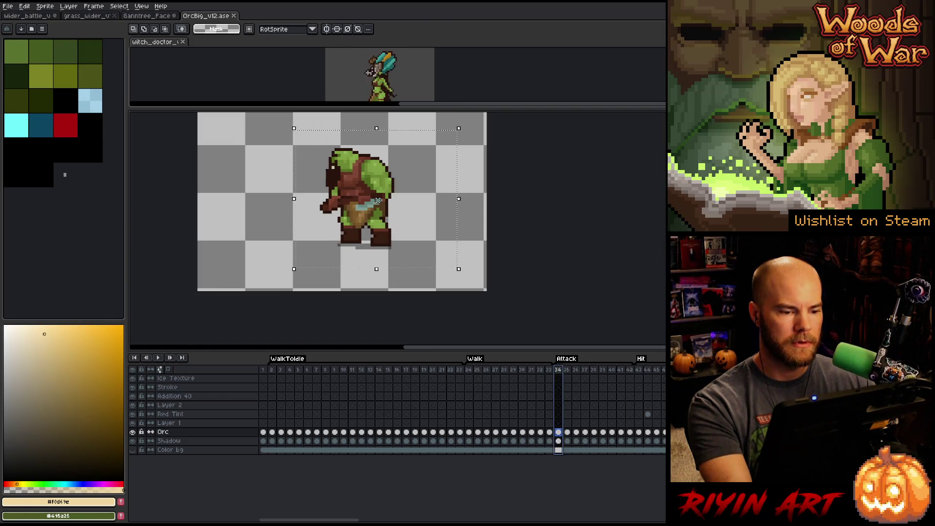
click(27, 15)
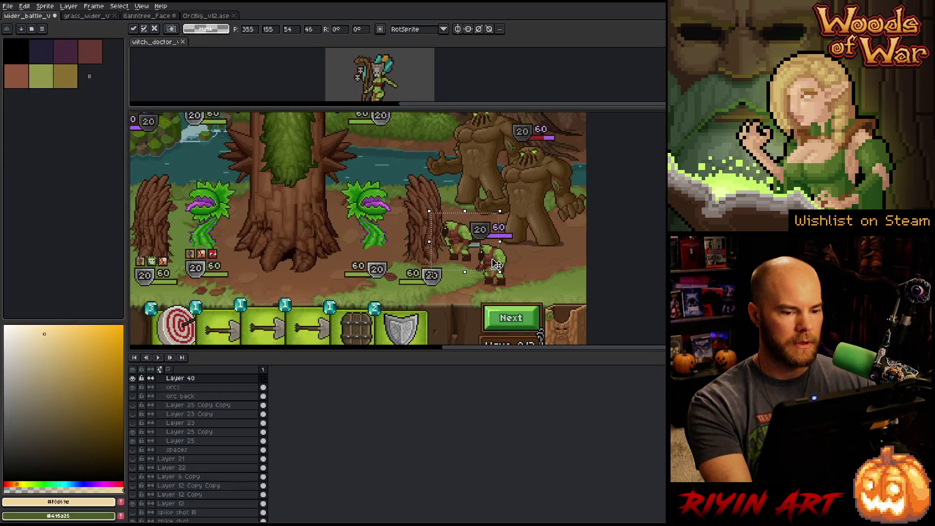
mouse_move(464, 246)
mouse_down()
mouse_move(500, 267)
mouse_move(456, 237)
mouse_move(497, 263)
mouse_move(466, 237)
mouse_move(494, 251)
mouse_move(454, 238)
mouse_move(498, 270)
mouse_up()
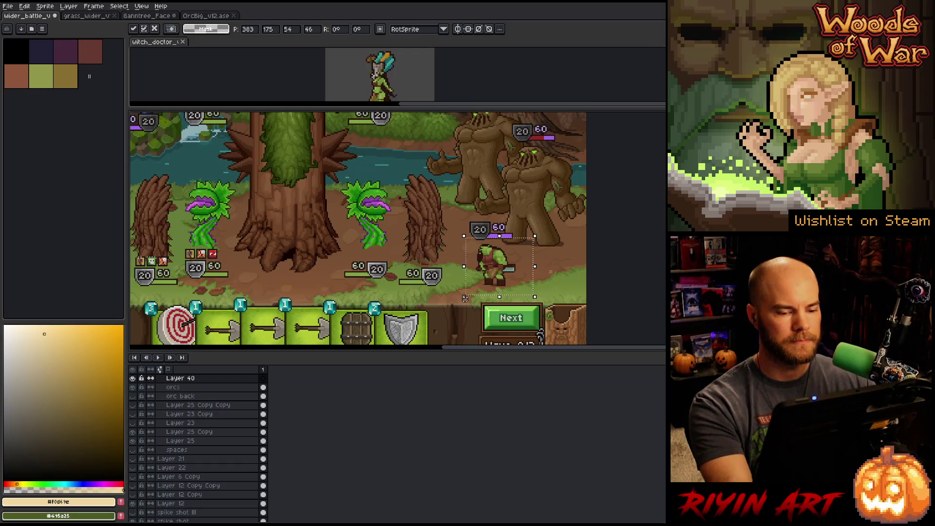
key(ctrl+d)
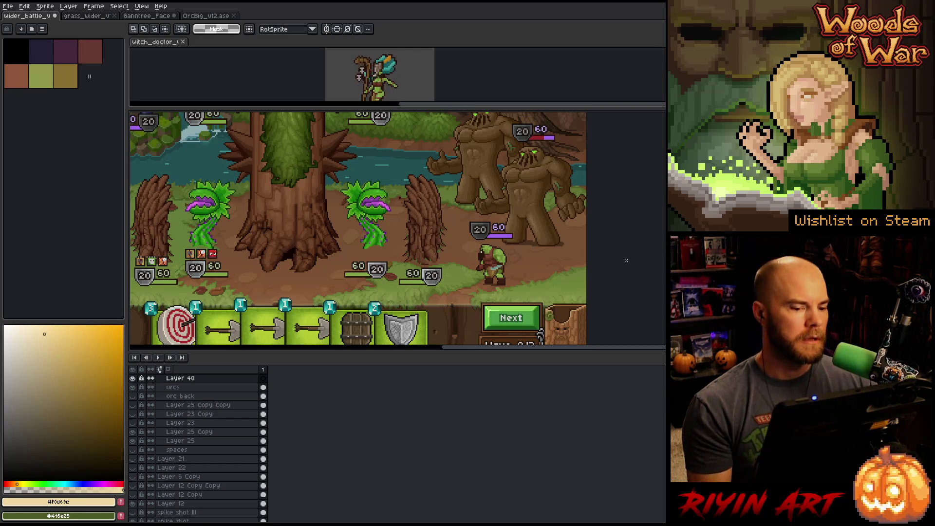
scroll(581, 225, down, 1)
Step: Hide the timeline and pan the canvas to bring the whole battle scene into view
scroll(580, 226, down, 1)
scroll(570, 201, up, 2)
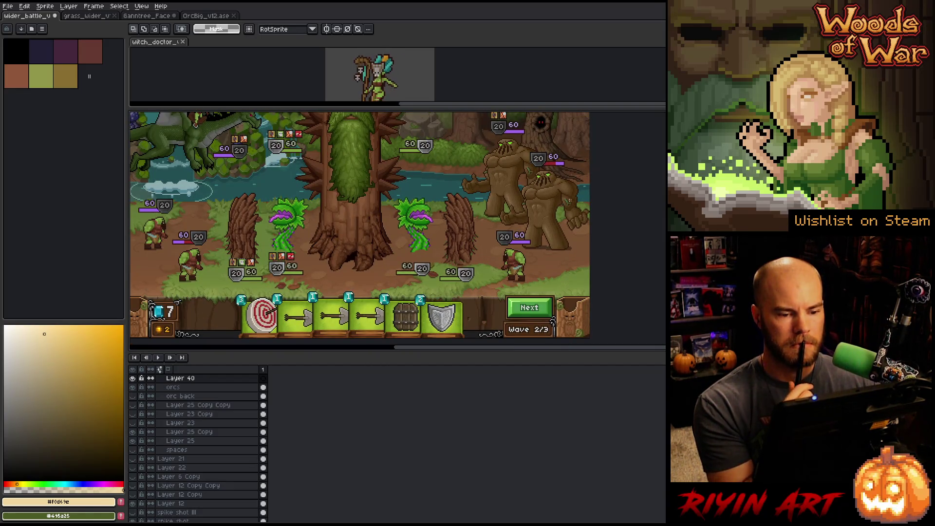
scroll(553, 321, down, 2)
scroll(554, 292, up, 1)
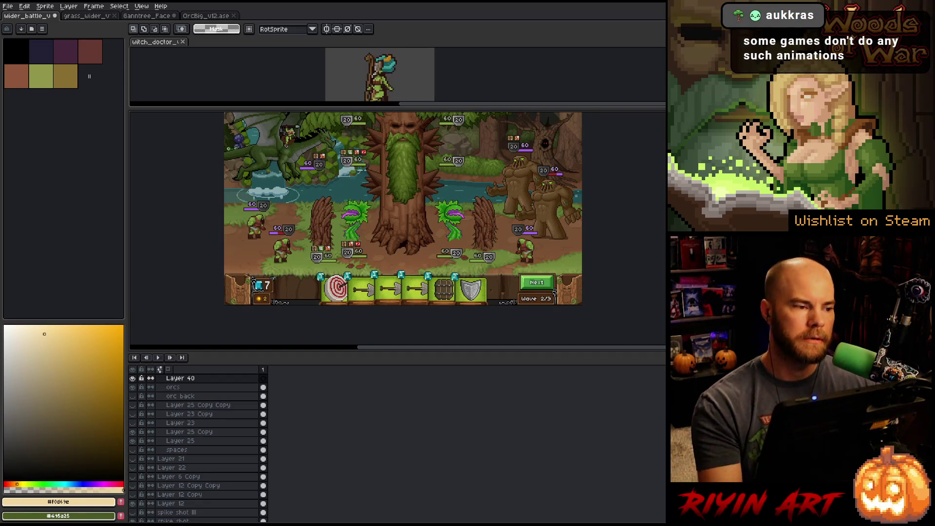
right_click(450, 237)
key(Escape)
key(Tab)
key(h)
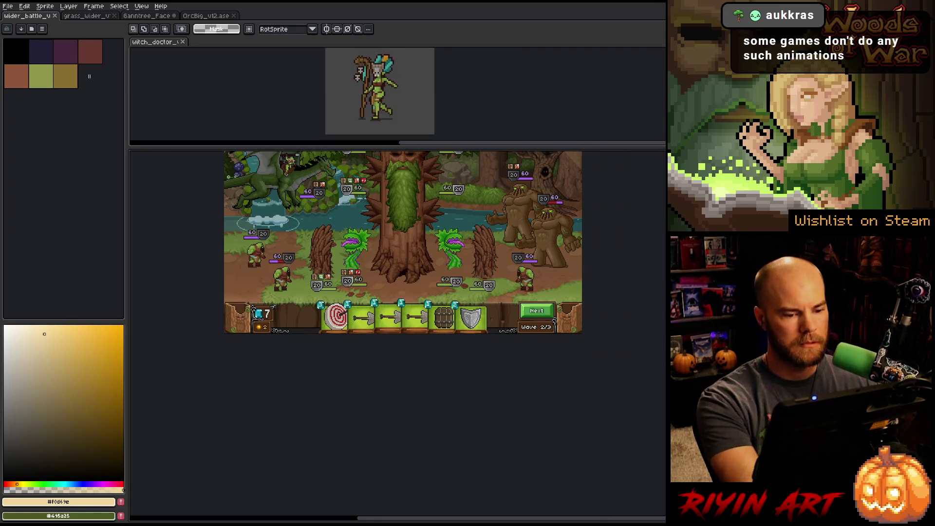
scroll(461, 298, up, 1)
drag(461, 298, 458, 356)
Step: Shift the orcs layer slightly to the right
key(m)
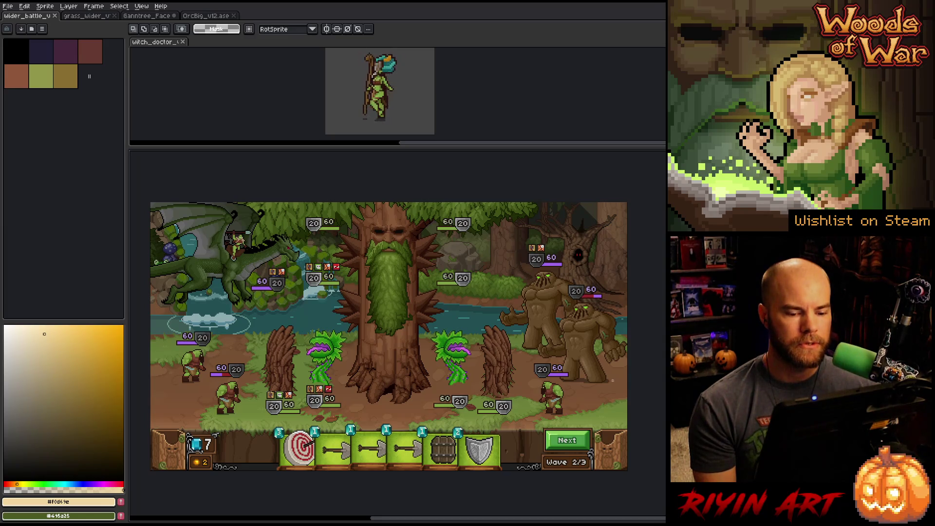
key(v)
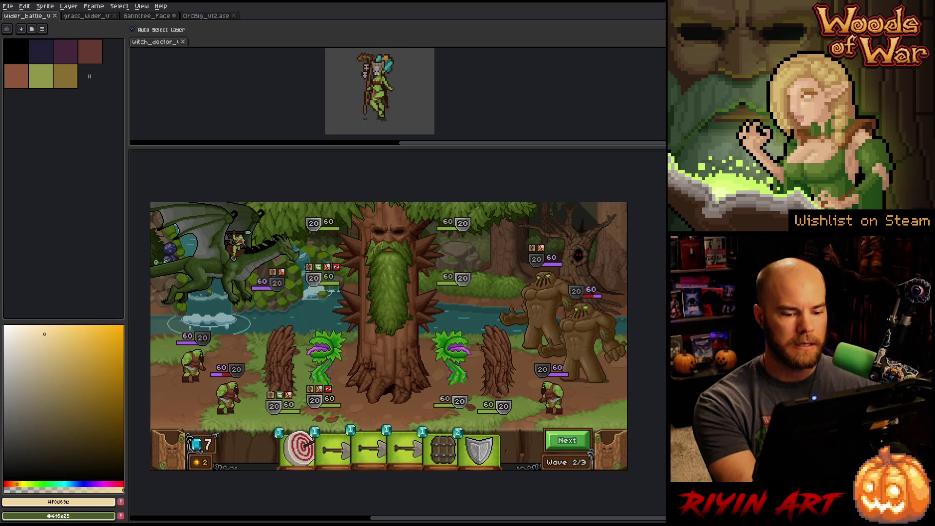
mouse_move(558, 397)
mouse_down()
mouse_move(608, 389)
mouse_move(449, 365)
mouse_move(559, 390)
mouse_move(453, 369)
mouse_move(574, 383)
mouse_up()
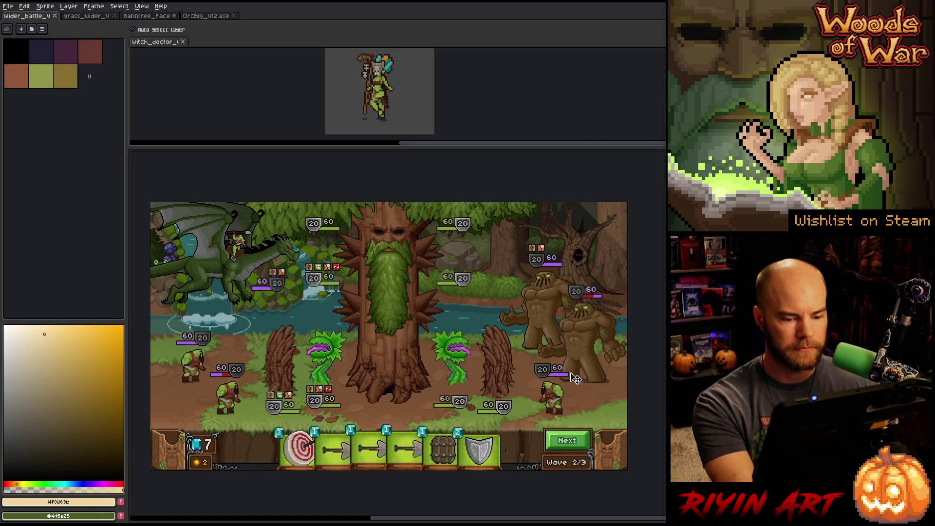
Step: Select the rightmost orc, nudge it back to the left, and deselect
key(m)
mouse_move(523, 363)
mouse_down()
mouse_move(596, 428)
mouse_move(559, 407)
mouse_move(446, 387)
mouse_move(437, 369)
mouse_move(409, 371)
mouse_move(510, 380)
mouse_move(493, 378)
mouse_move(579, 403)
mouse_move(565, 412)
mouse_move(421, 393)
mouse_move(576, 408)
mouse_move(539, 408)
mouse_up()
key(Return)
key(ctrl+d)
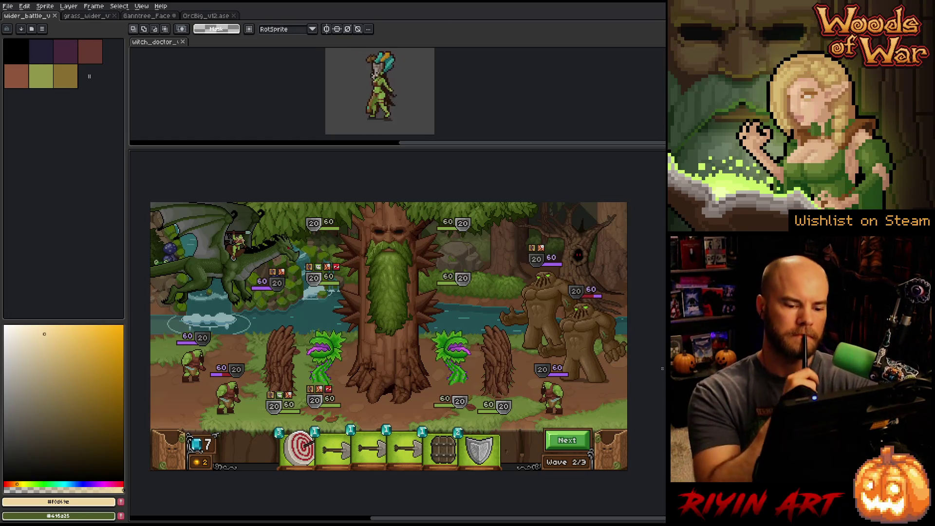
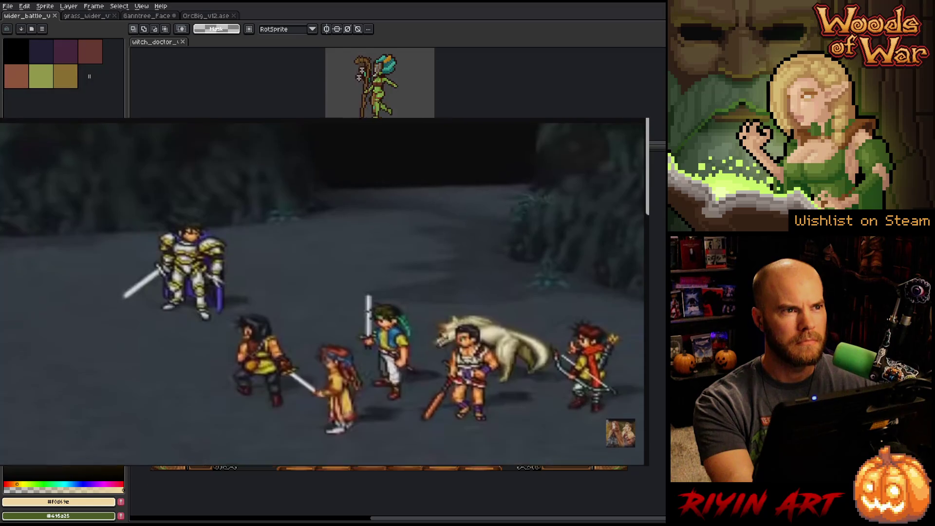
Step: Resume playback of the reference footage of the party battling in the dark forest
click(610, 288)
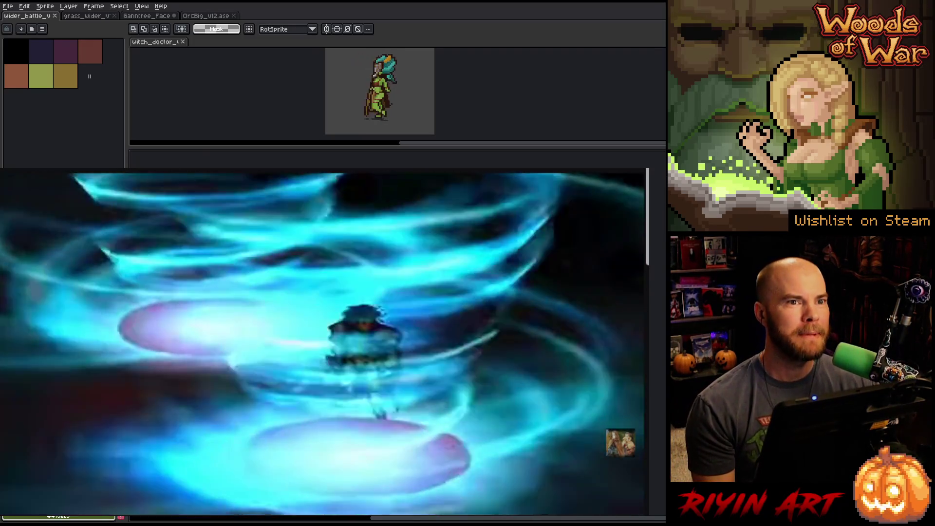
mouse_move(57, 206)
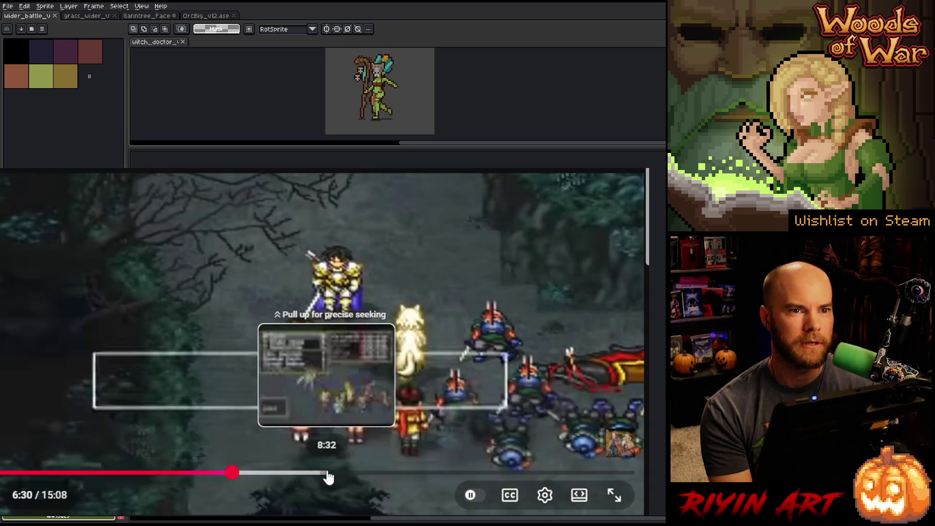
Step: Jump the reference video ahead from 6:28 to 8:42
click(335, 474)
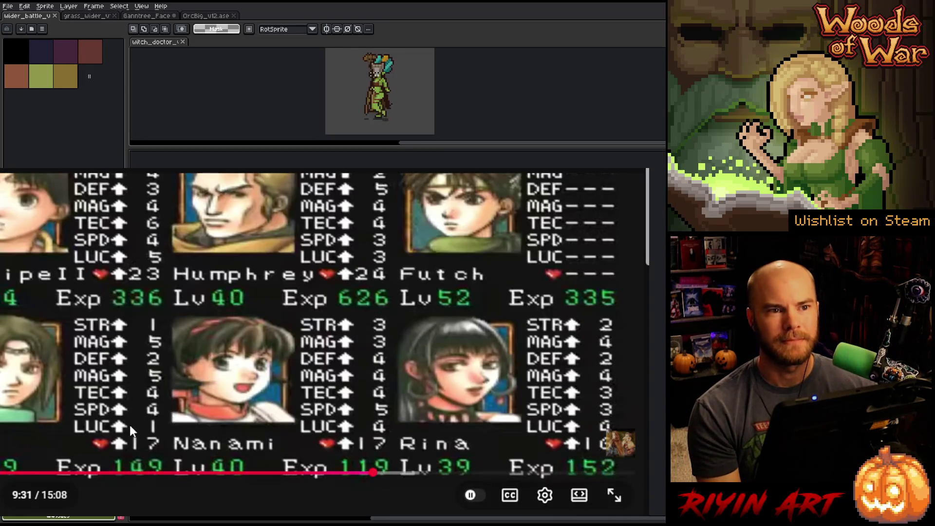
Step: Scrub to 13:13, then back to the early forest battle at 2:51, and pause it
click(546, 472)
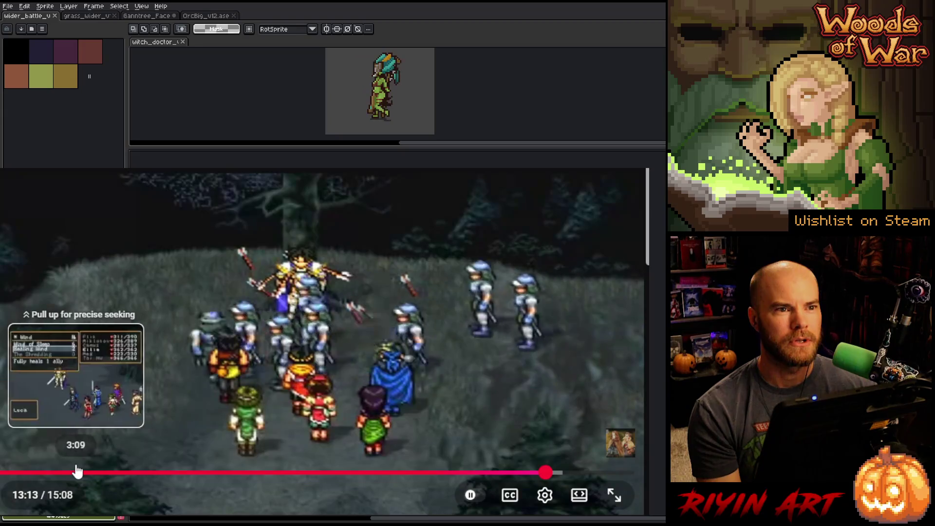
click(63, 471)
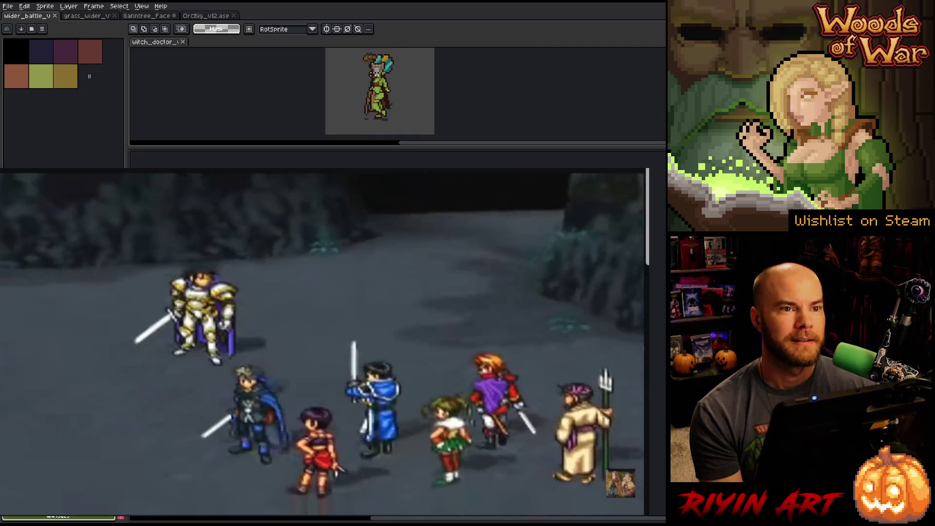
mouse_move(48, 325)
click(68, 352)
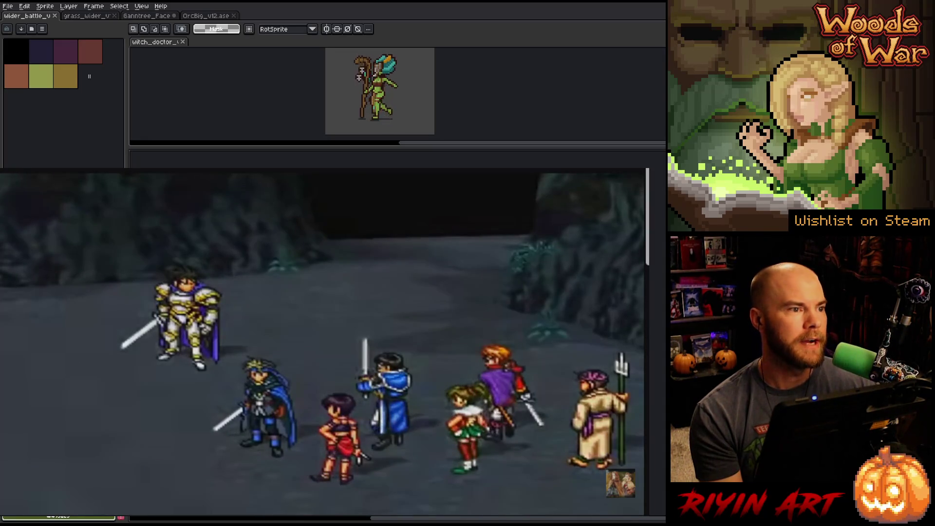
Step: Switch windows with Alt+Tab to leave the party battle footage
key(alt+Tab)
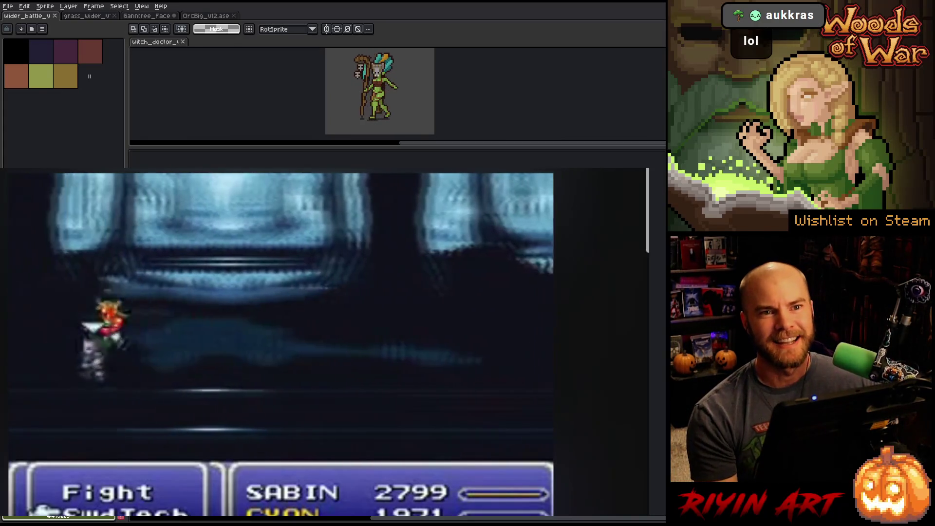
Step: Pause the clip, seek back toward its start, and resume playback at the train scene
click(477, 383)
drag(321, 514, 233, 514)
click(177, 422)
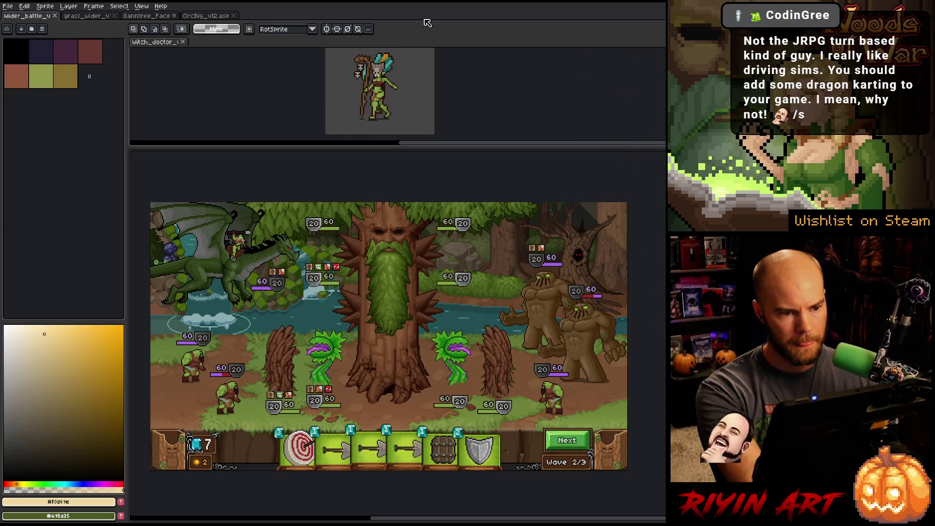
Step: Show the layer timeline and flick Layer 39 off and on to compare the central tree
key(v)
key(Tab)
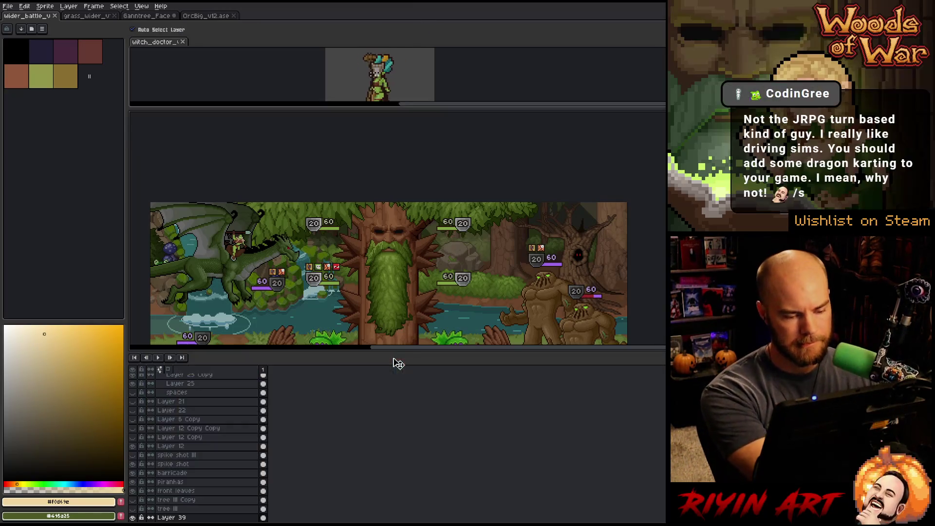
scroll(292, 429, down, 2)
scroll(292, 323, down, 4)
scroll(304, 306, up, 3)
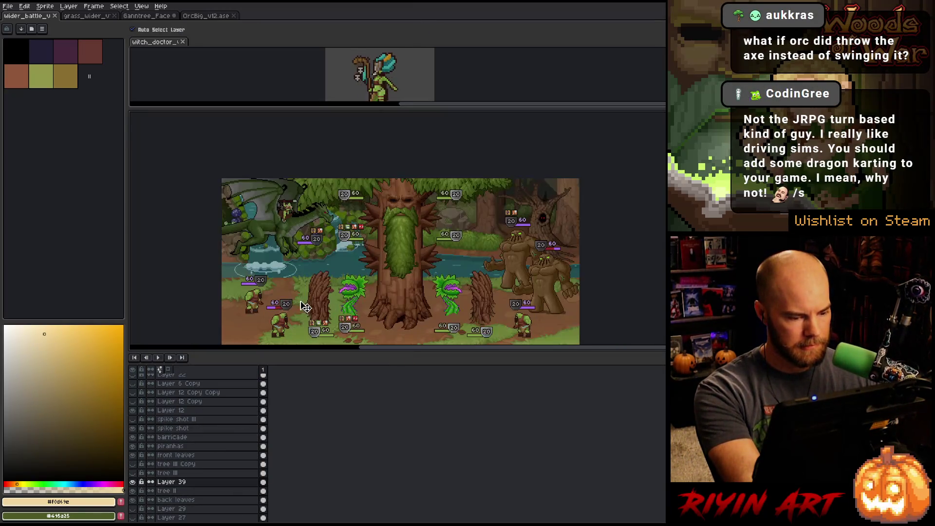
click(133, 483)
click(134, 485)
click(134, 485)
click(134, 485)
click(134, 485)
click(134, 485)
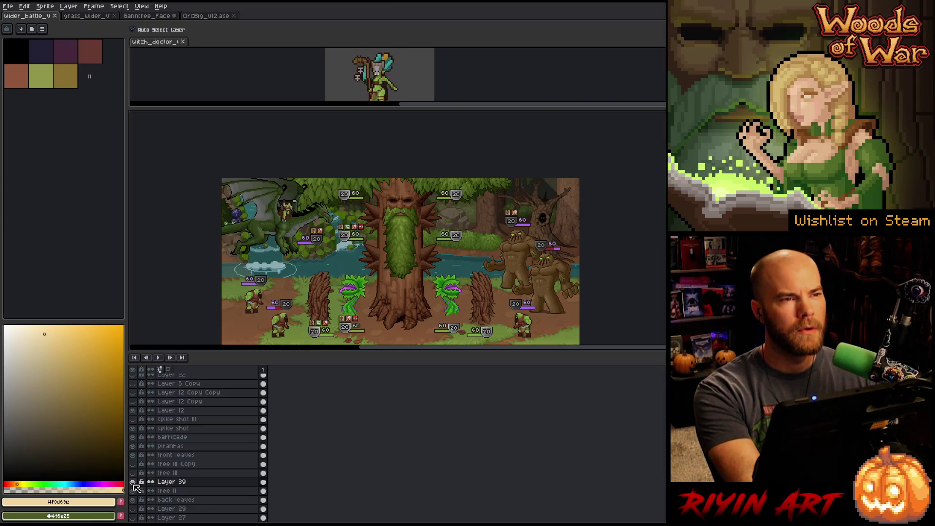
click(134, 482)
click(134, 484)
Step: Frame the whole battle scene and compare the tree again with Layer 39 hidden and shown
scroll(387, 287, up, 1)
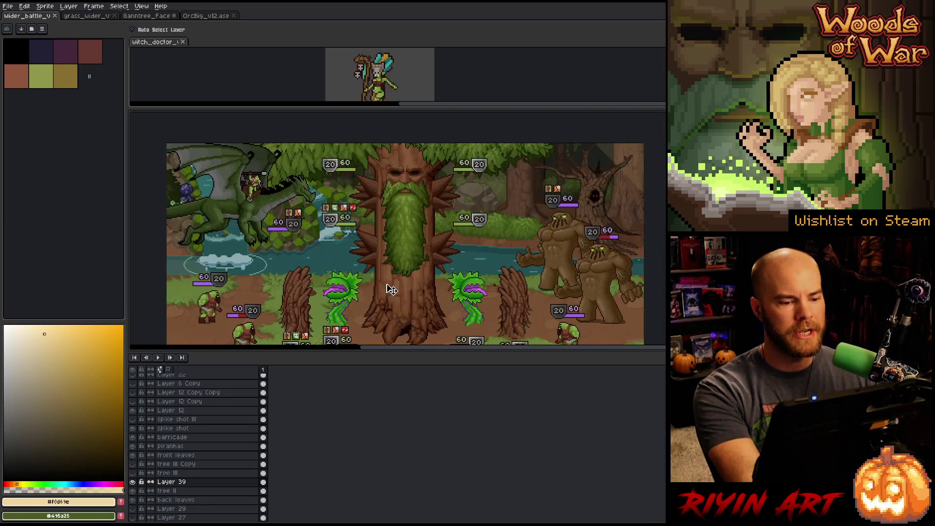
mouse_move(386, 291)
mouse_down()
mouse_move(376, 269)
mouse_move(372, 278)
mouse_up()
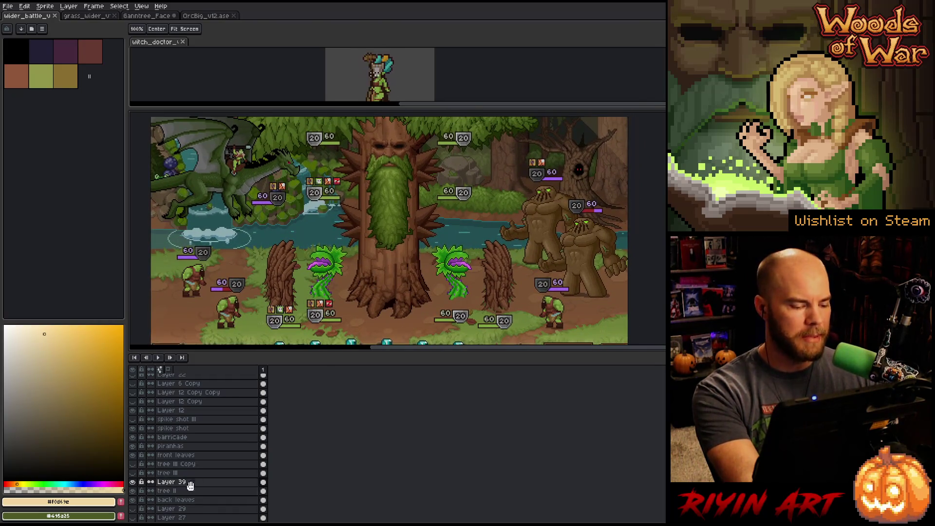
click(135, 482)
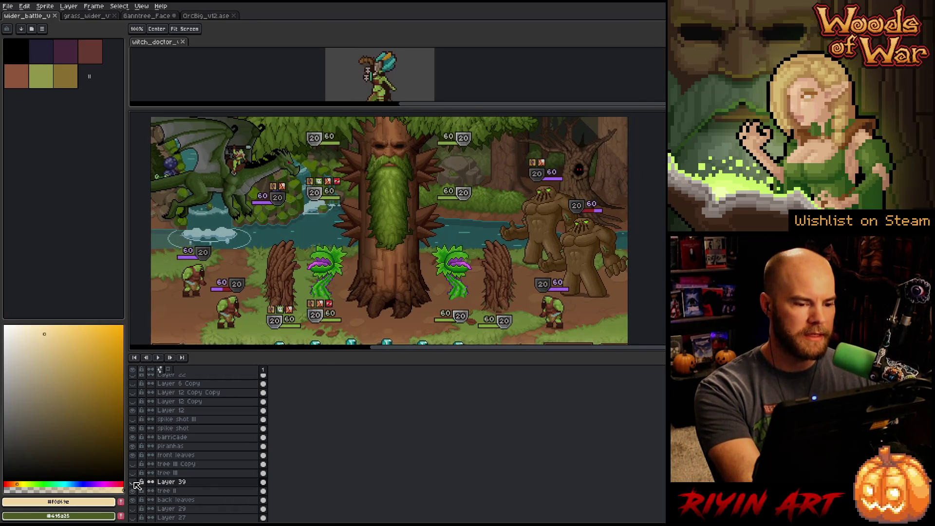
click(135, 482)
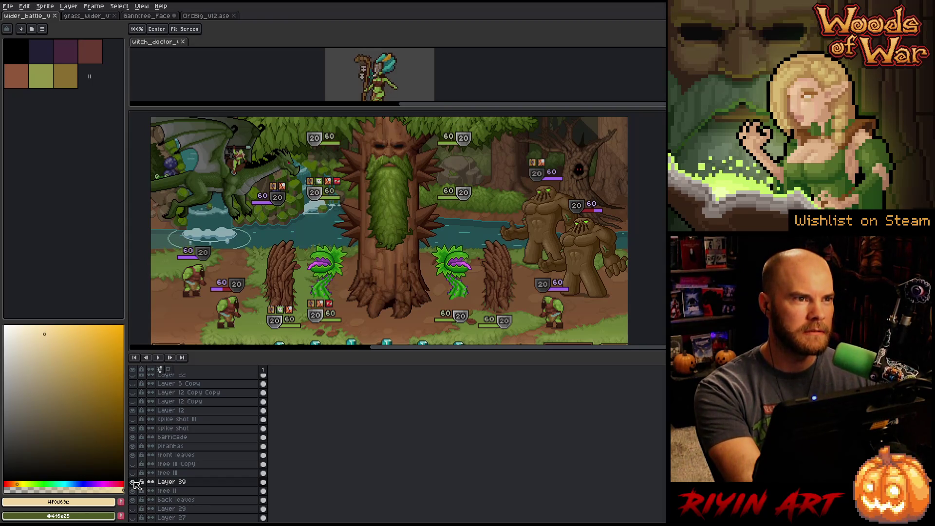
click(135, 482)
click(135, 482)
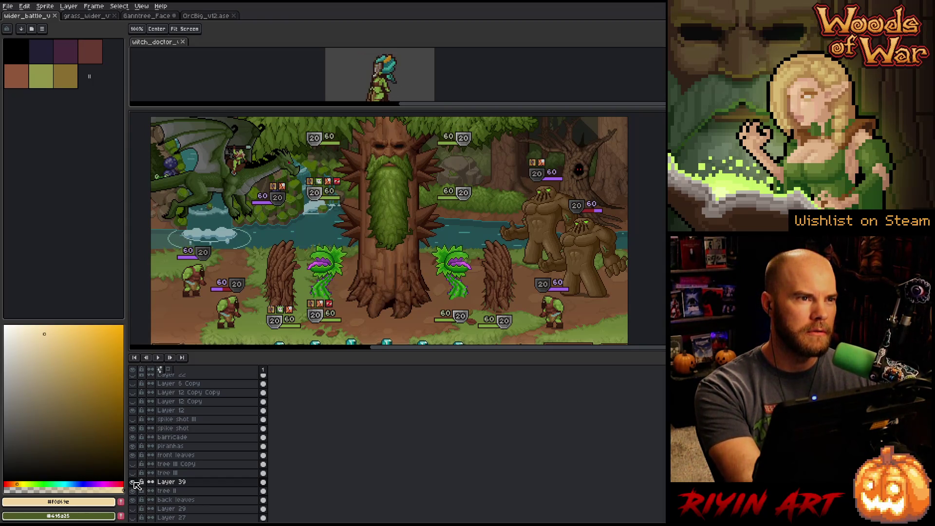
click(135, 482)
click(135, 482)
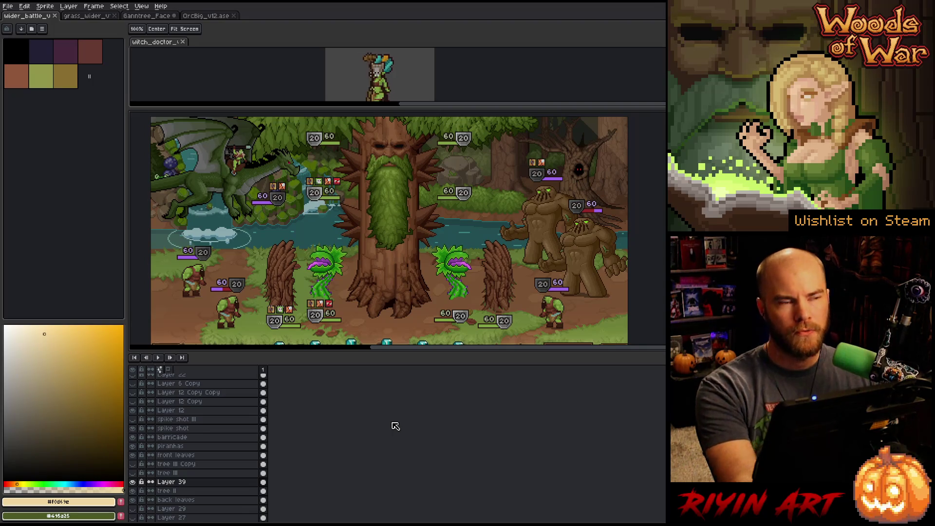
Step: Keep toggling Layer 39 on the central tree, finishing with it visible
click(133, 482)
click(133, 482)
click(133, 483)
click(133, 483)
click(134, 483)
click(134, 483)
click(133, 483)
click(134, 483)
click(133, 482)
click(133, 482)
click(133, 483)
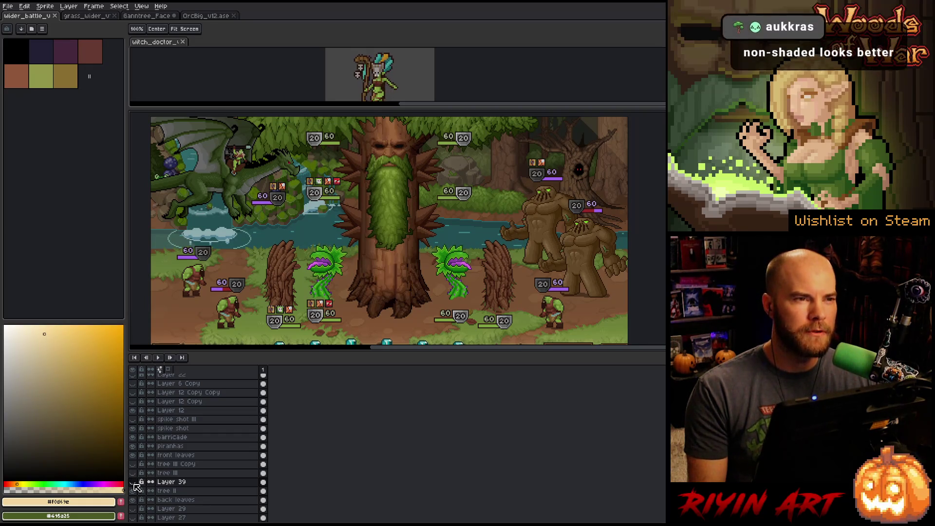
click(134, 483)
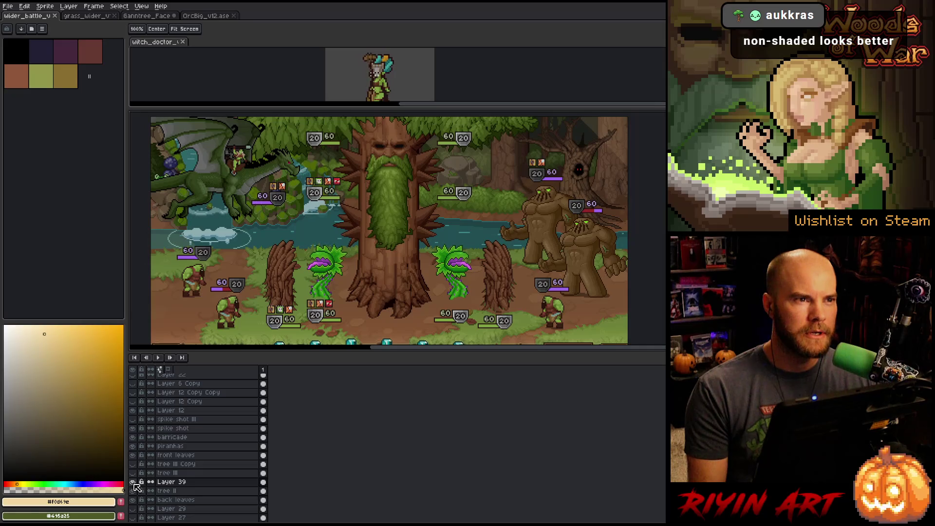
click(134, 482)
click(134, 482)
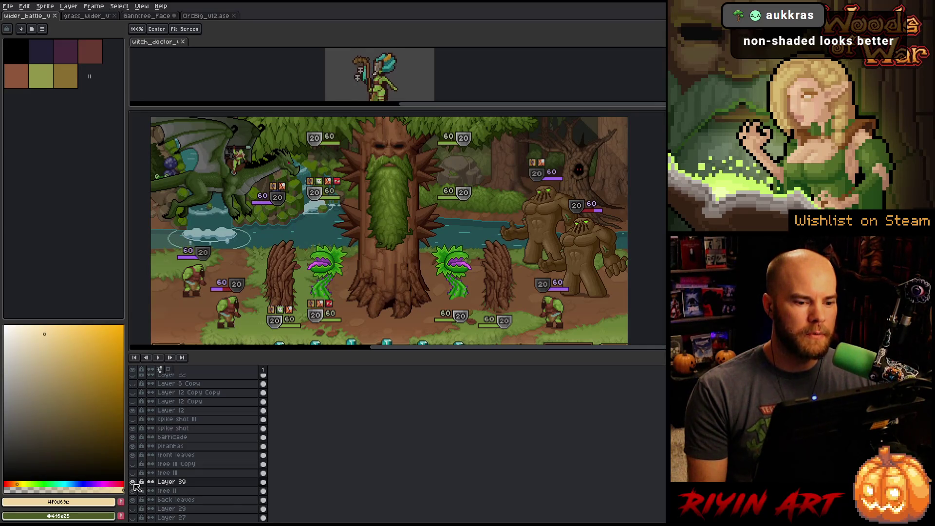
key(v)
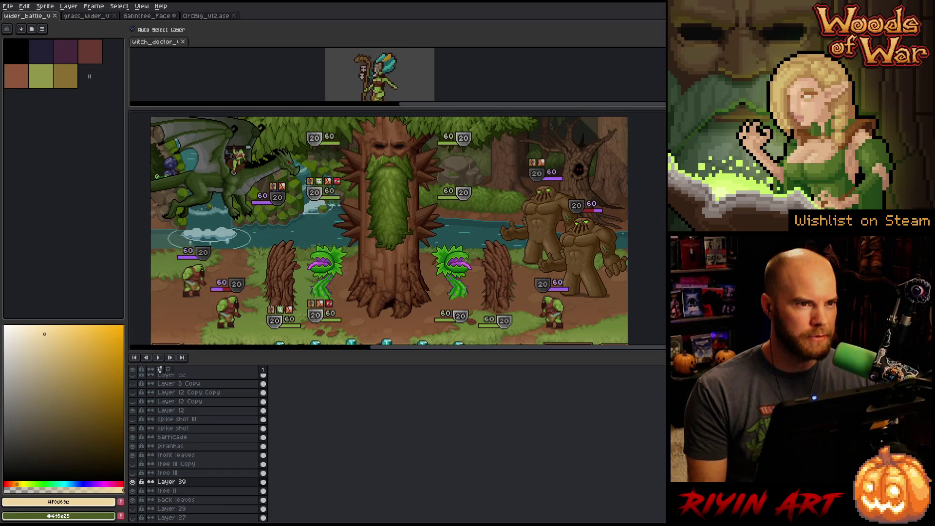
Step: Flicker Layer 39 on and off repeatedly to judge its effect on the tree
click(133, 473)
click(133, 472)
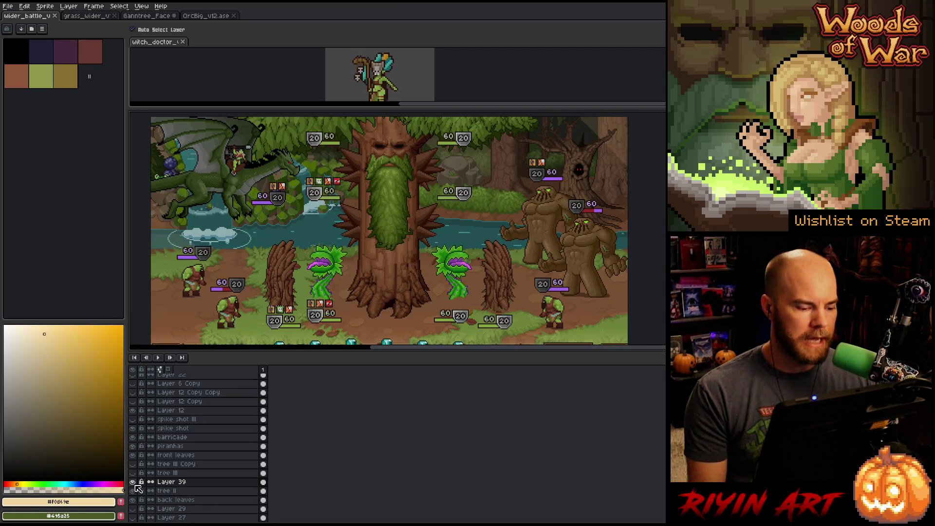
click(133, 482)
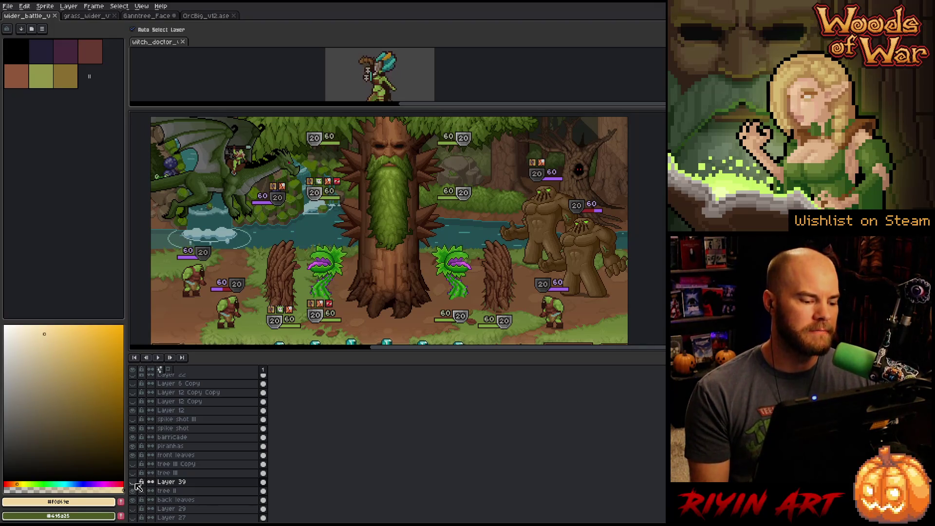
click(133, 483)
click(133, 482)
click(133, 482)
click(134, 482)
click(133, 482)
click(134, 482)
click(133, 482)
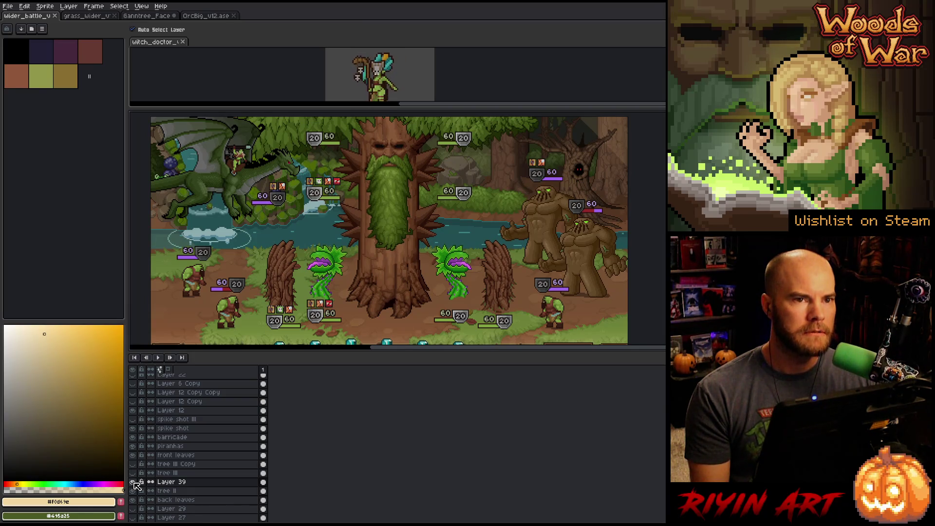
click(133, 482)
click(134, 482)
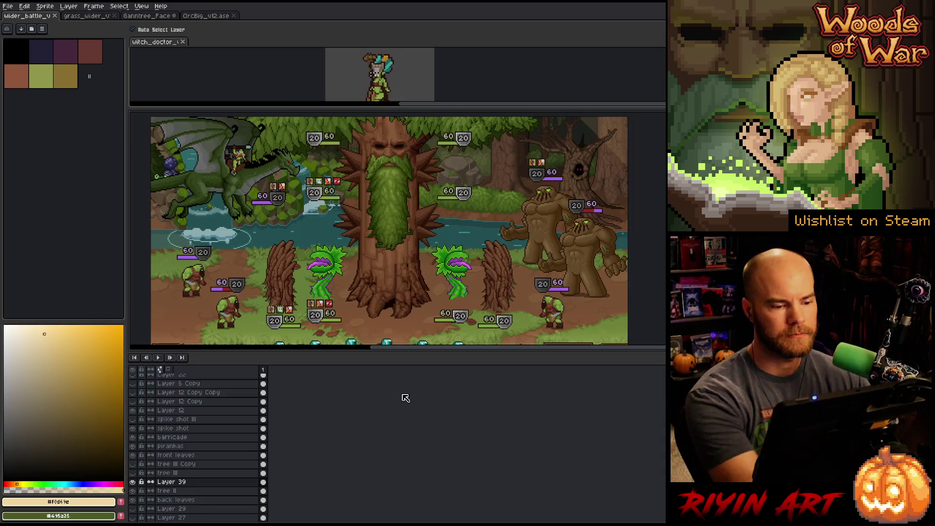
Step: Hide the timeline and panels, then pan and zoom so the mockup and card bar fill the view
key(Tab)
key(ctrl+f)
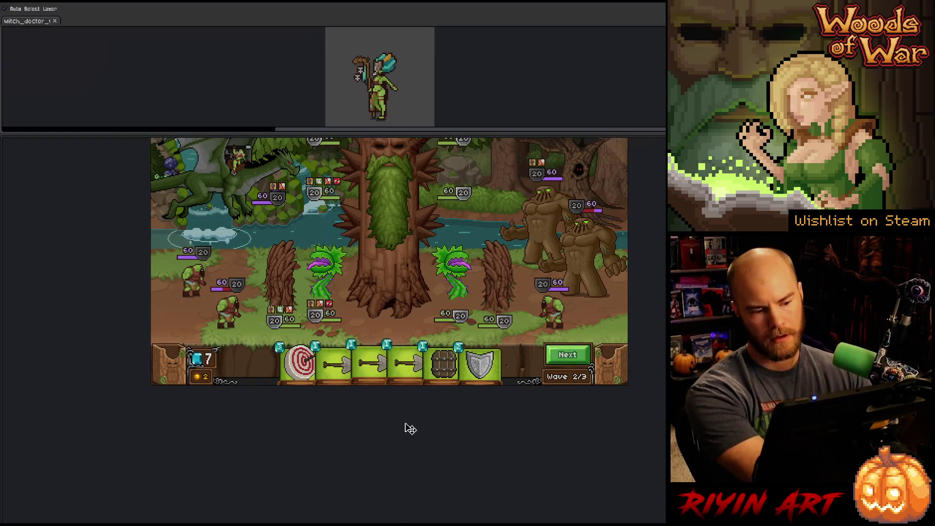
mouse_move(396, 268)
mouse_down()
mouse_move(323, 286)
mouse_move(339, 322)
mouse_up()
scroll(323, 286, up, 1)
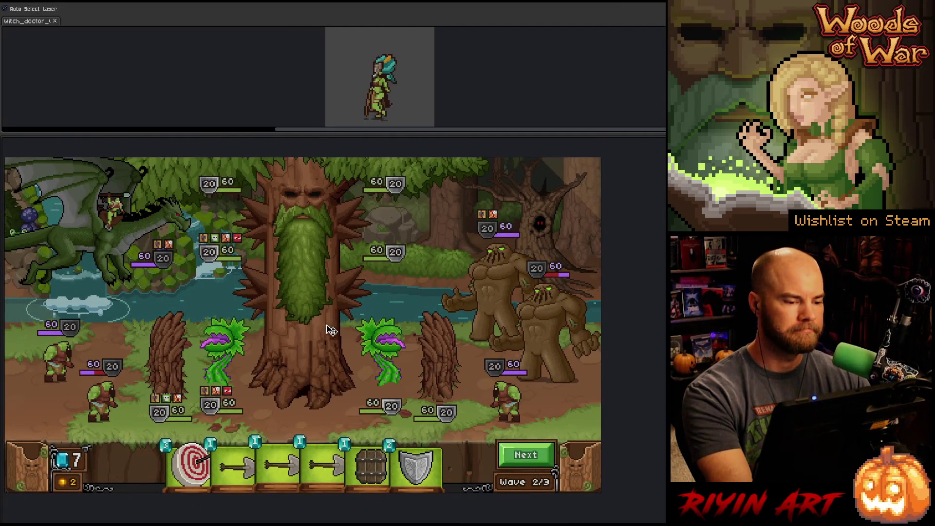
drag(328, 351, 322, 352)
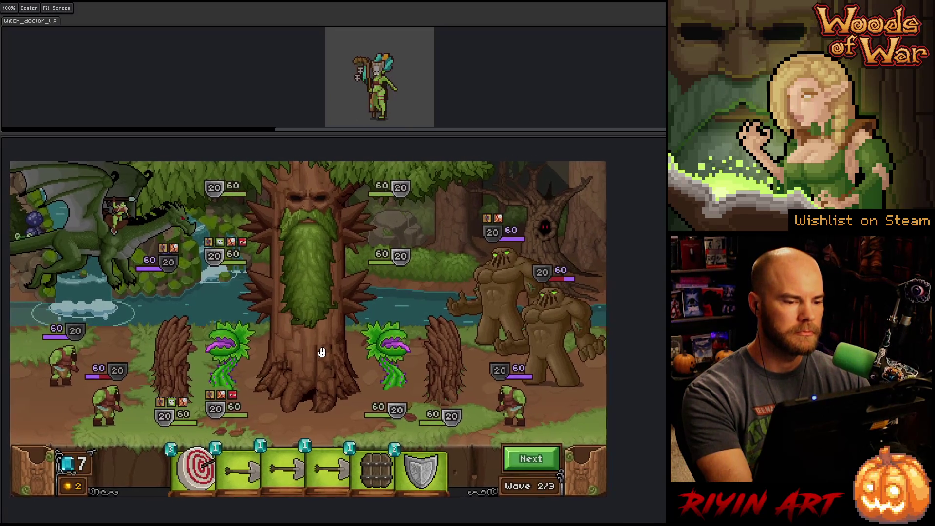
key(v)
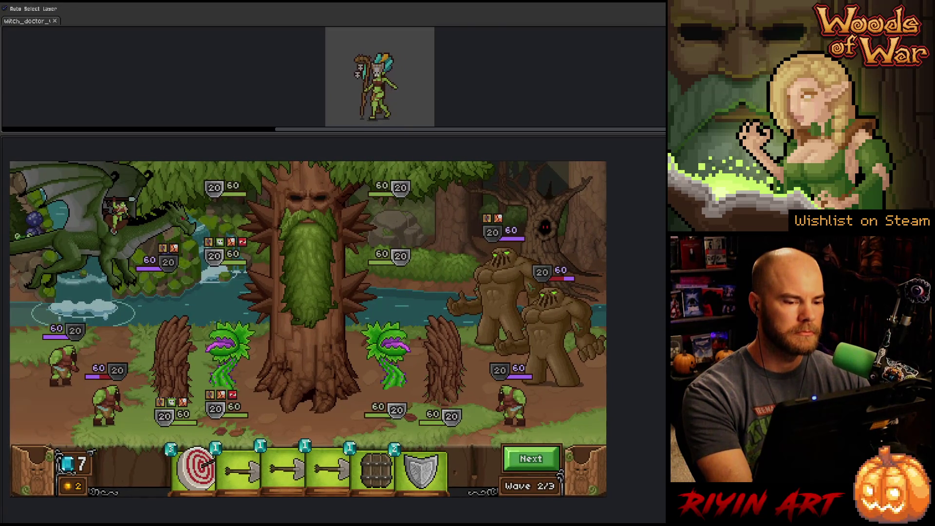
drag(535, 335, 556, 340)
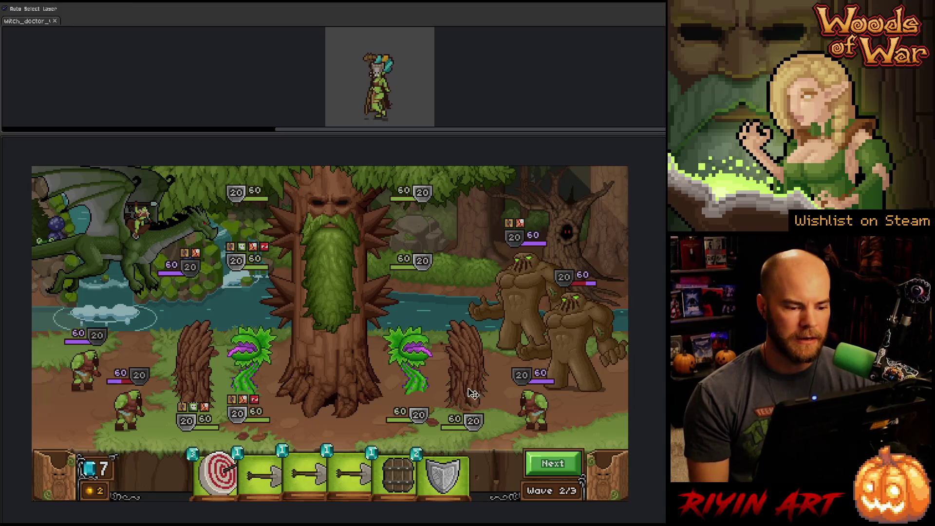
key(m)
drag(281, 330, 388, 366)
drag(522, 375, 590, 409)
drag(104, 360, 167, 402)
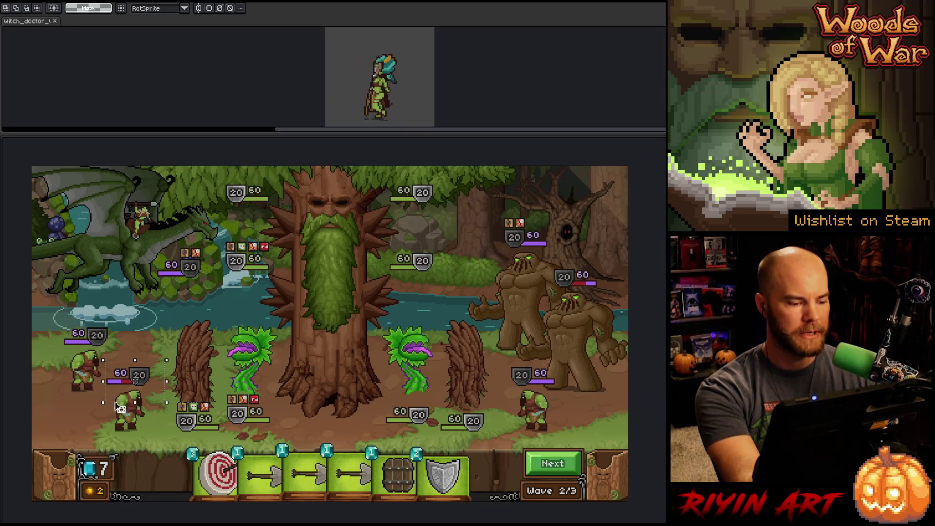
click(138, 381)
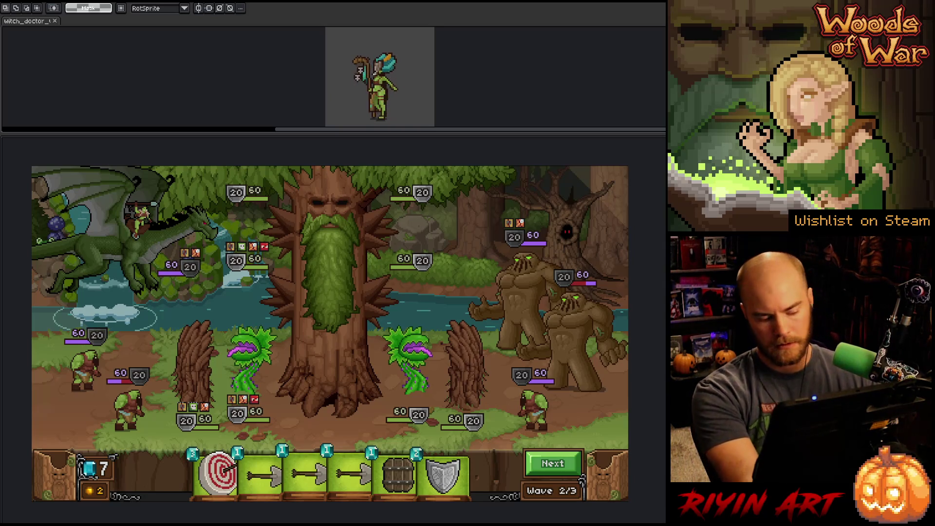
right_click(451, 238)
key(Escape)
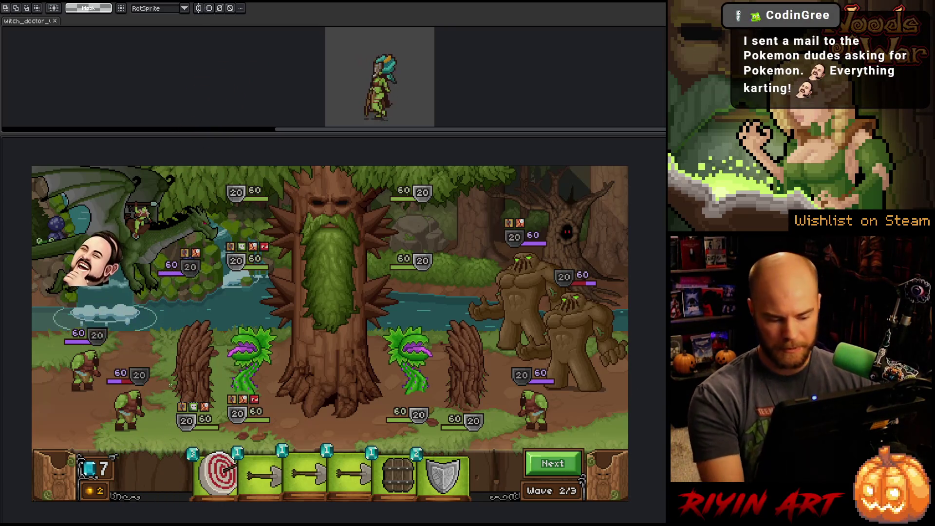
mouse_move(173, 382)
mouse_down()
mouse_move(267, 432)
mouse_move(489, 440)
mouse_up()
key(ctrl+d)
mouse_move(183, 296)
mouse_down()
mouse_move(495, 362)
mouse_move(473, 368)
mouse_up()
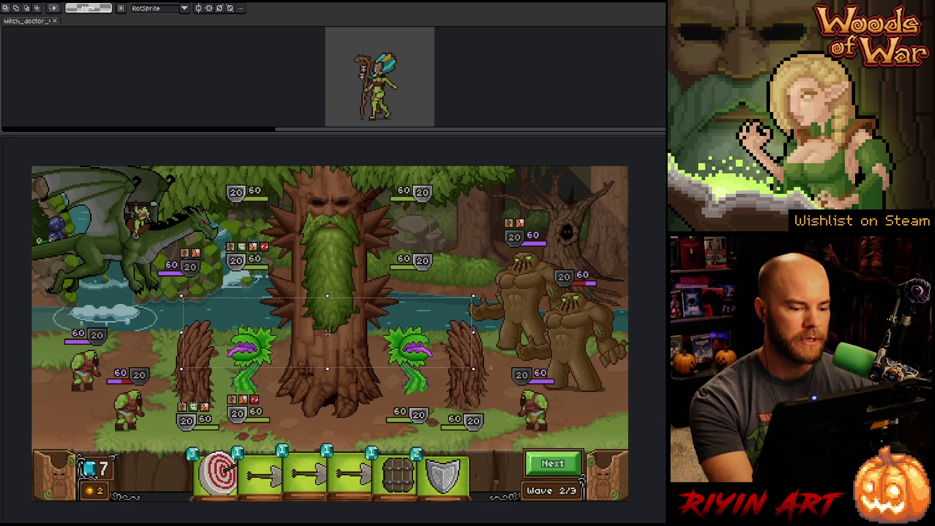
key(ctrl+d)
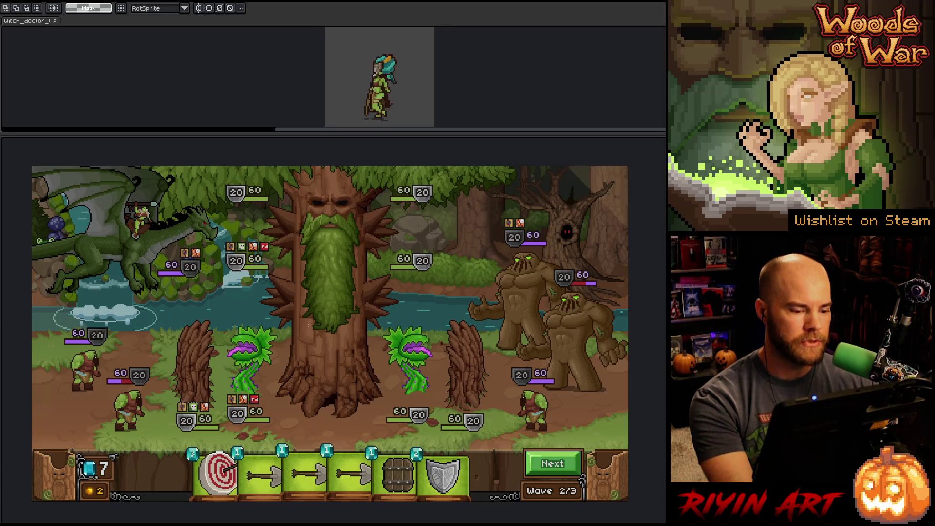
mouse_move(288, 291)
mouse_down()
mouse_move(94, 375)
mouse_move(58, 380)
mouse_up()
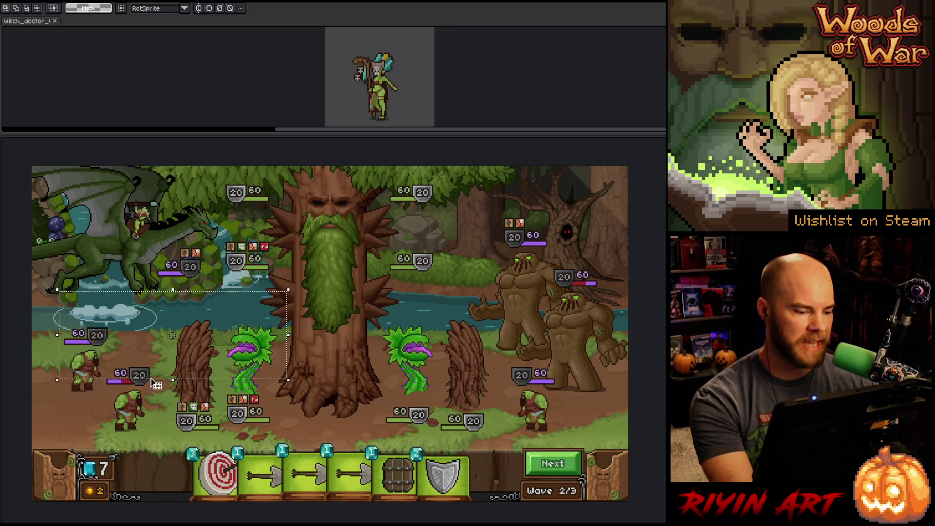
drag(306, 221, 94, 393)
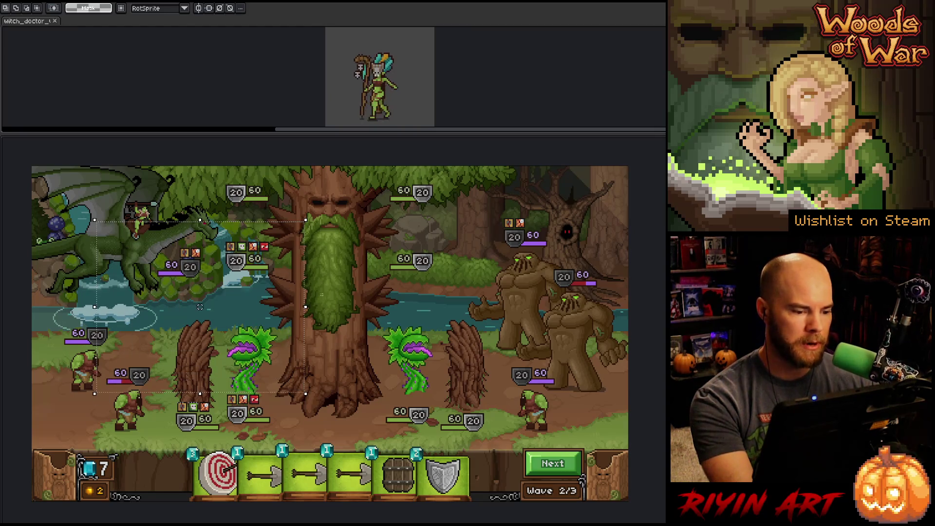
mouse_move(359, 234)
mouse_down()
mouse_move(575, 376)
mouse_move(575, 387)
mouse_up()
key(ctrl+d)
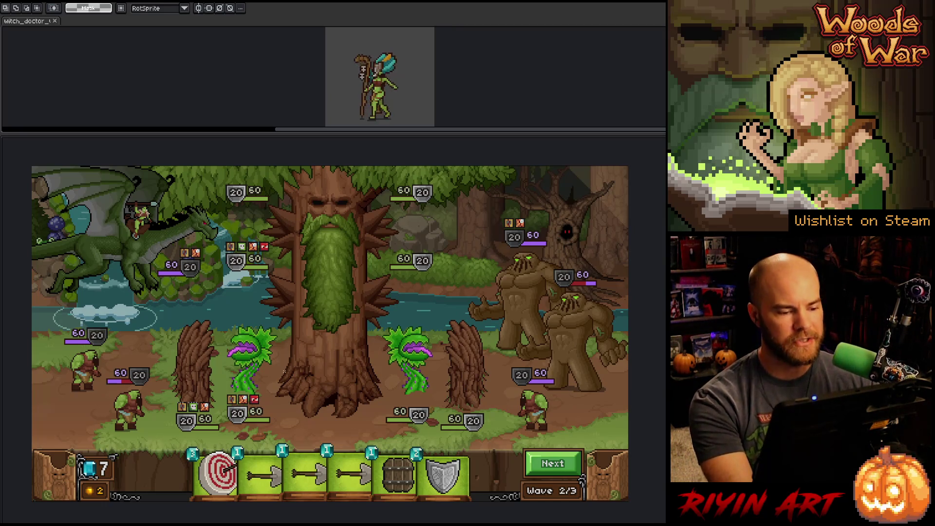
drag(216, 178, 464, 289)
mouse_move(198, 204)
mouse_down()
mouse_move(155, 294)
mouse_move(125, 318)
mouse_up()
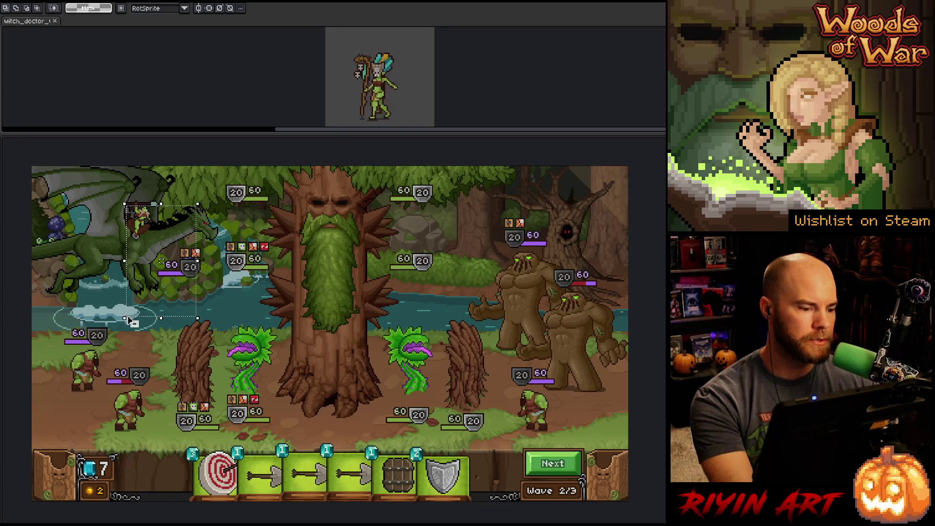
mouse_move(60, 245)
mouse_down()
mouse_move(182, 394)
mouse_move(204, 395)
mouse_up()
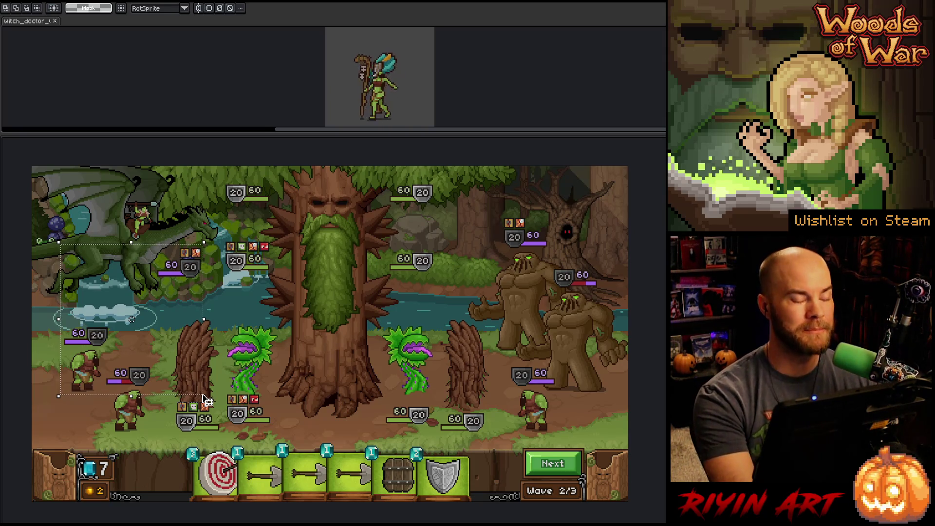
key(ctrl+d)
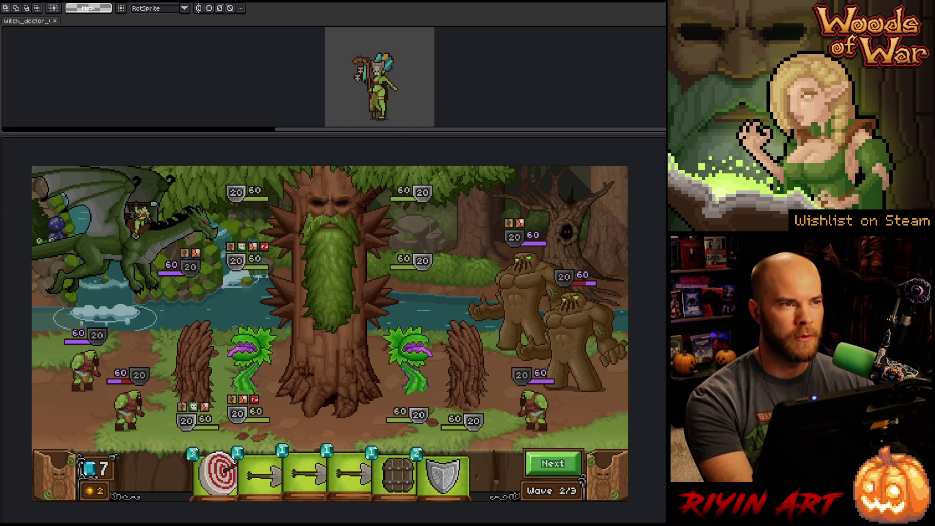
drag(119, 232, 220, 304)
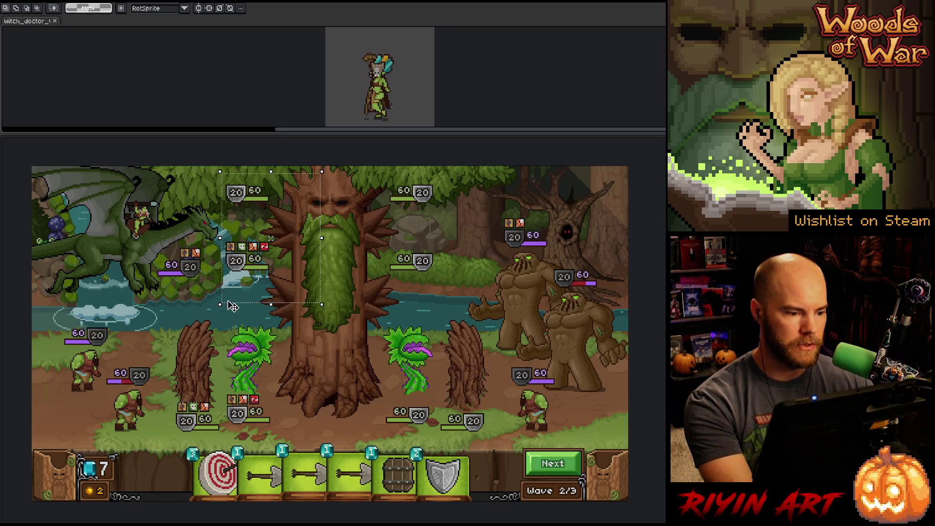
click(339, 360)
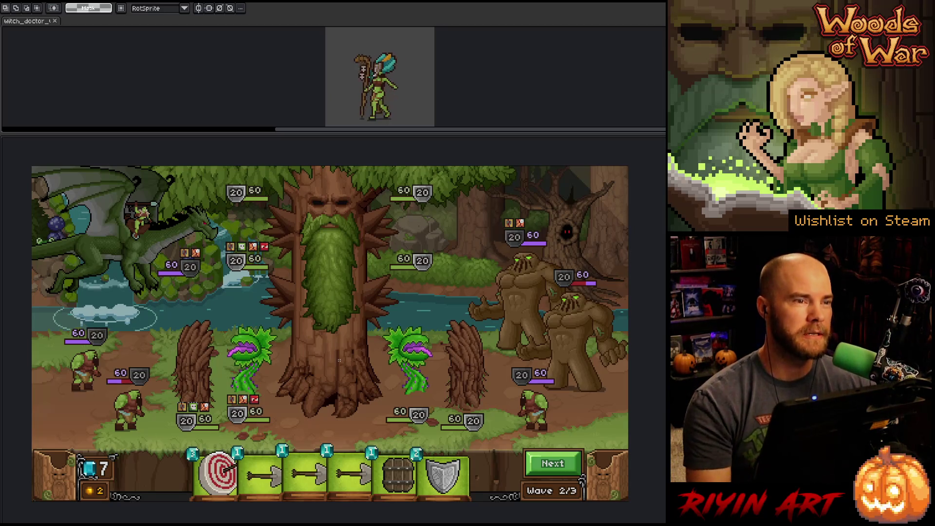
drag(440, 242, 413, 284)
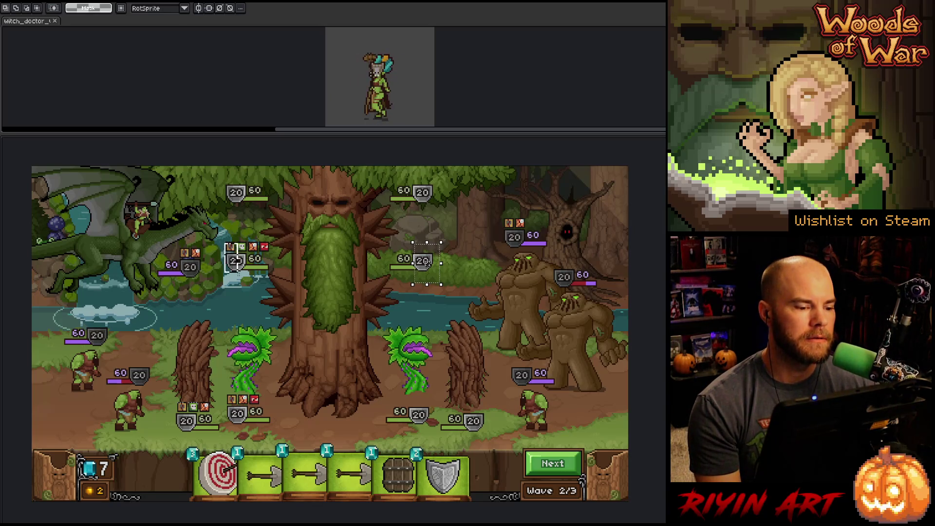
drag(223, 242, 271, 285)
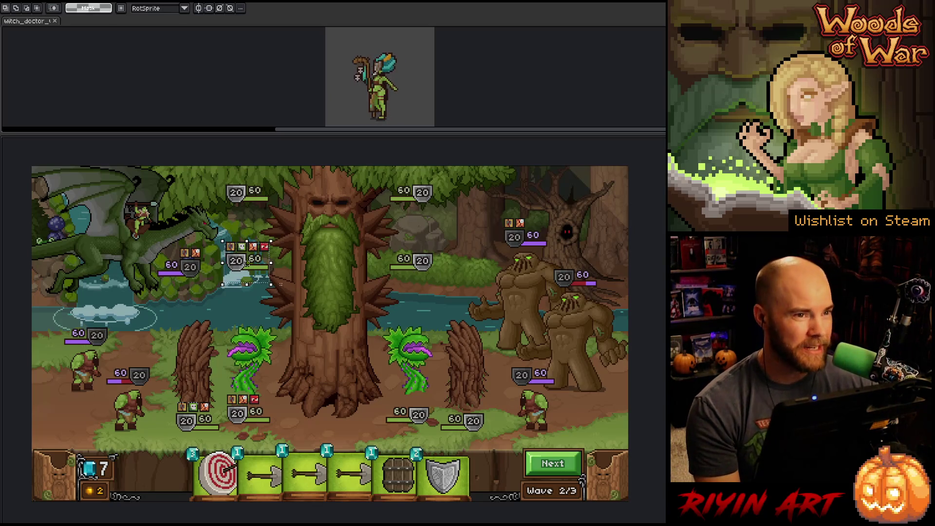
key(ctrl+d)
mouse_move(220, 234)
mouse_down()
mouse_move(344, 298)
mouse_move(445, 303)
mouse_up()
key(ctrl+d)
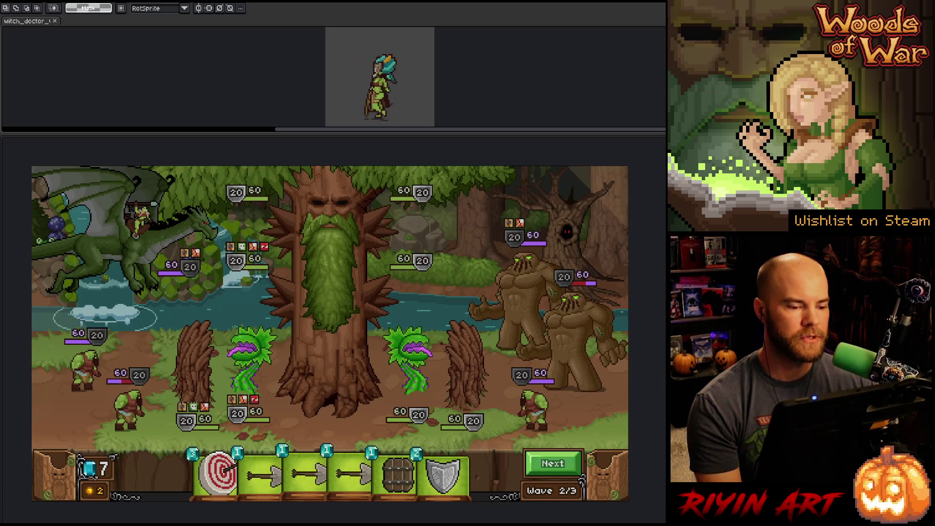
mouse_move(283, 180)
mouse_down()
mouse_move(338, 261)
mouse_move(388, 394)
mouse_up()
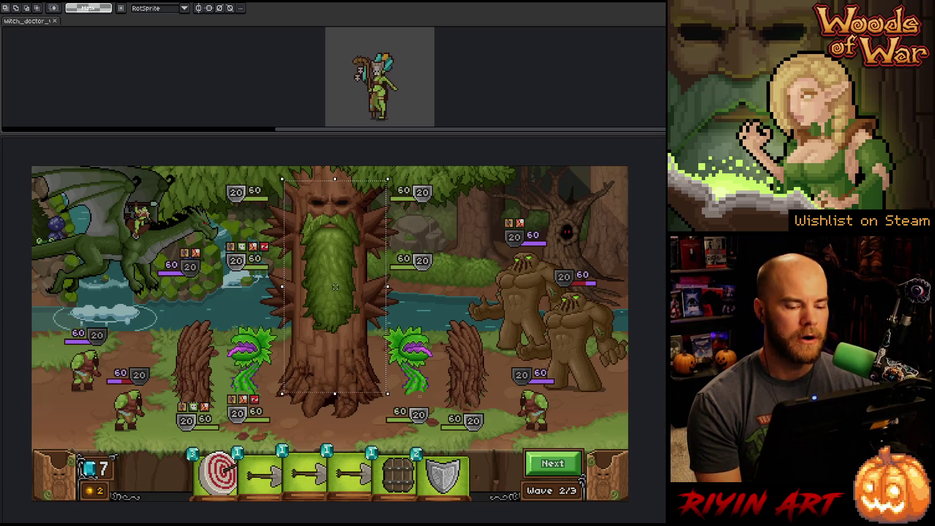
key(ctrl+d)
mouse_move(478, 317)
mouse_down()
mouse_move(236, 394)
mouse_move(180, 391)
mouse_up()
key(ctrl+d)
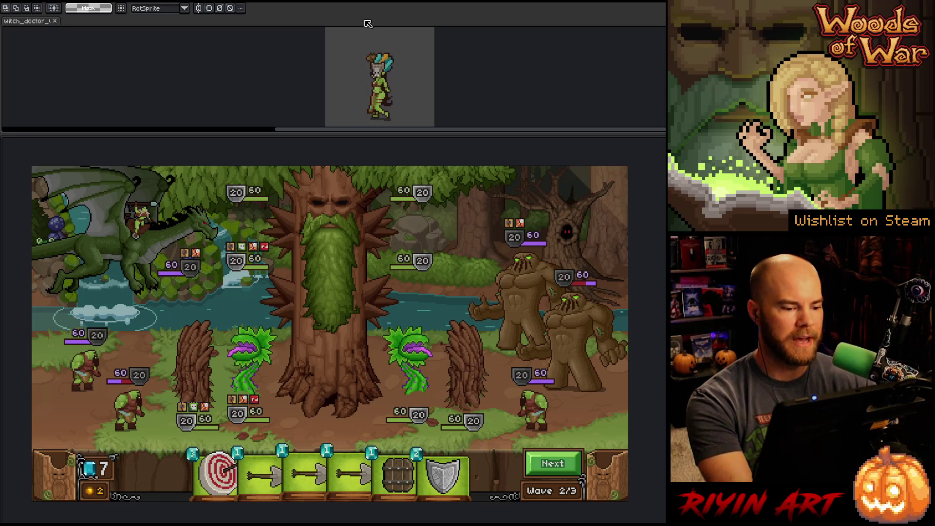
Step: In the Ganntree_Face sprite, hide the light Copy layer on the tree
key(Tab)
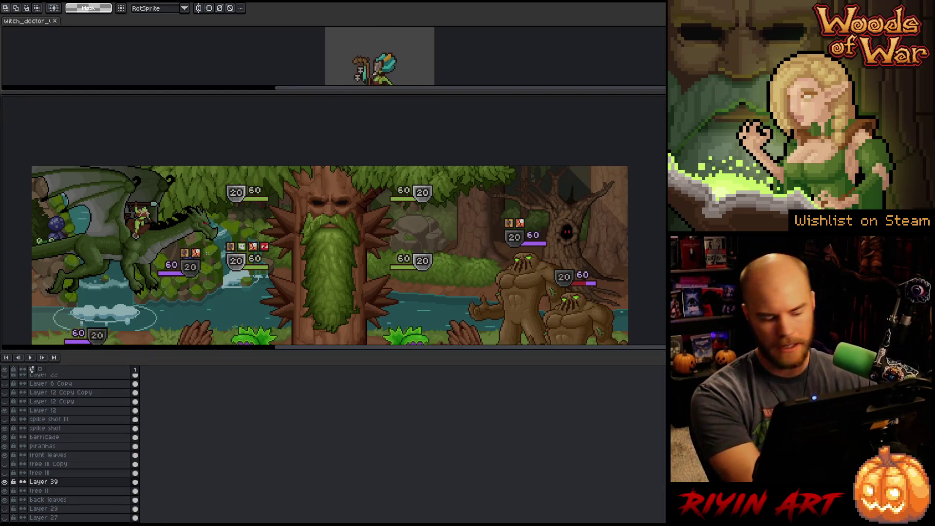
key(Tab)
key(Tab)
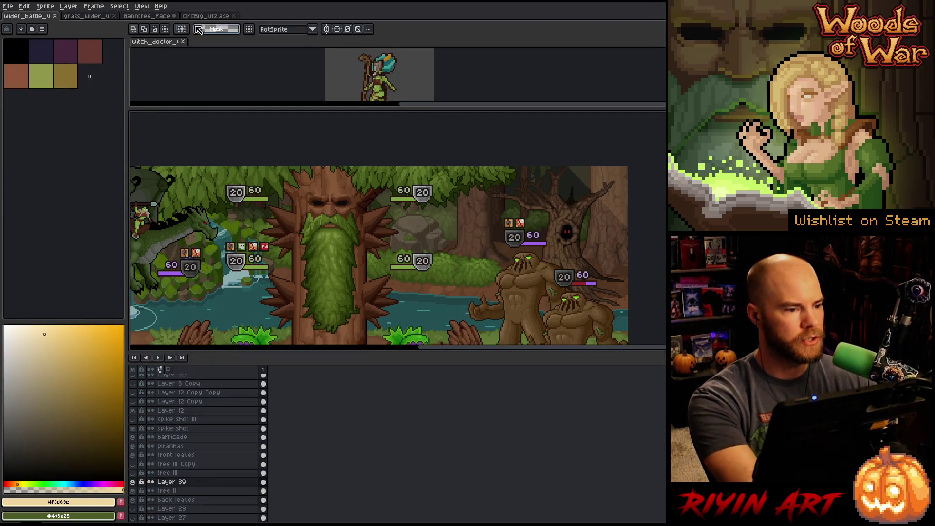
click(197, 17)
click(148, 17)
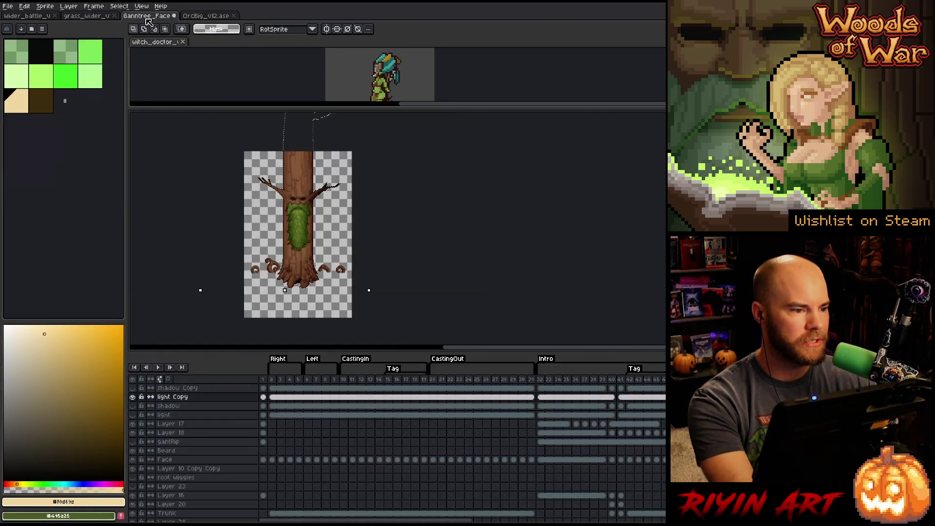
click(133, 397)
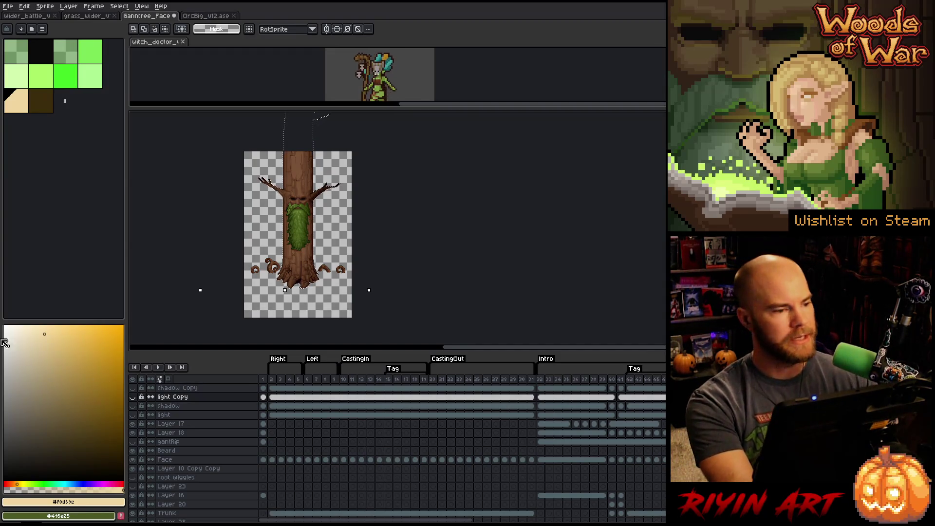
Step: Back in wider_battle, add a new empty Layer 41 above Layer 39
click(27, 16)
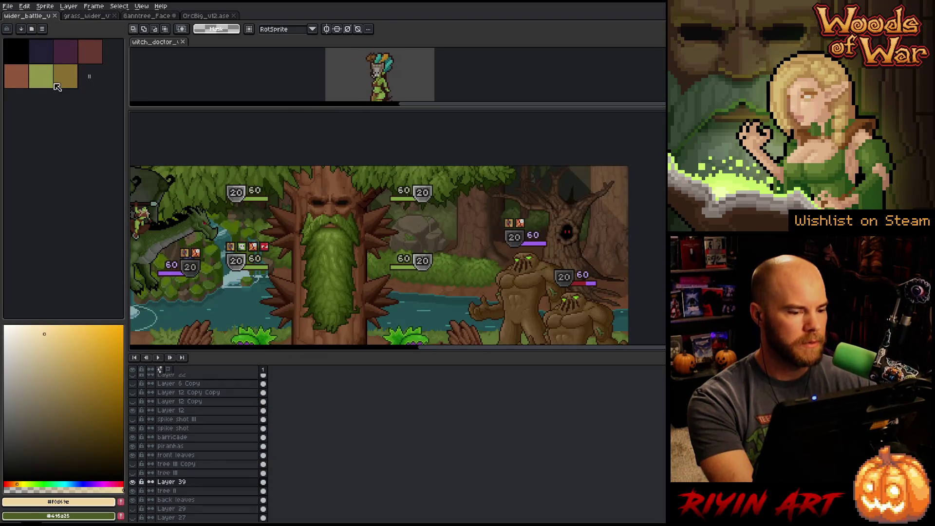
key(shift+n)
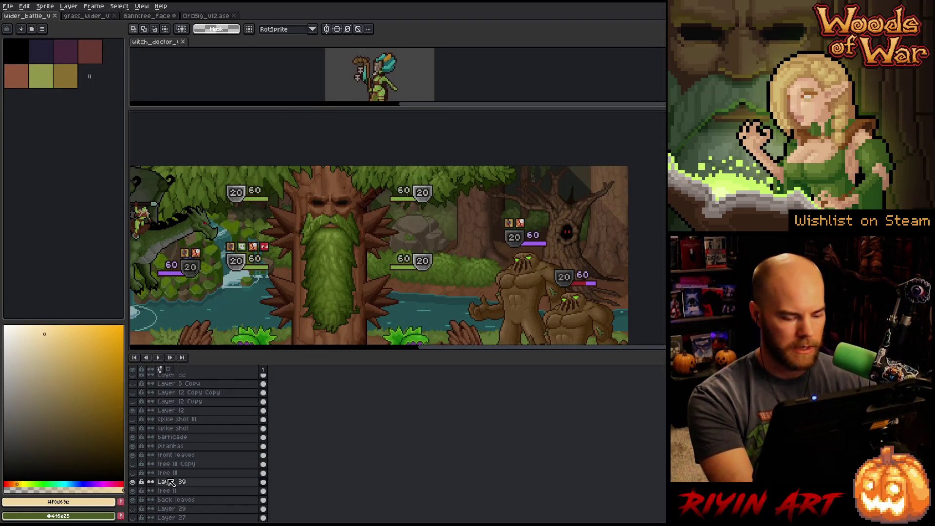
scroll(341, 243, down, 1)
mouse_move(341, 243)
mouse_down()
mouse_move(374, 200)
mouse_move(349, 227)
mouse_up()
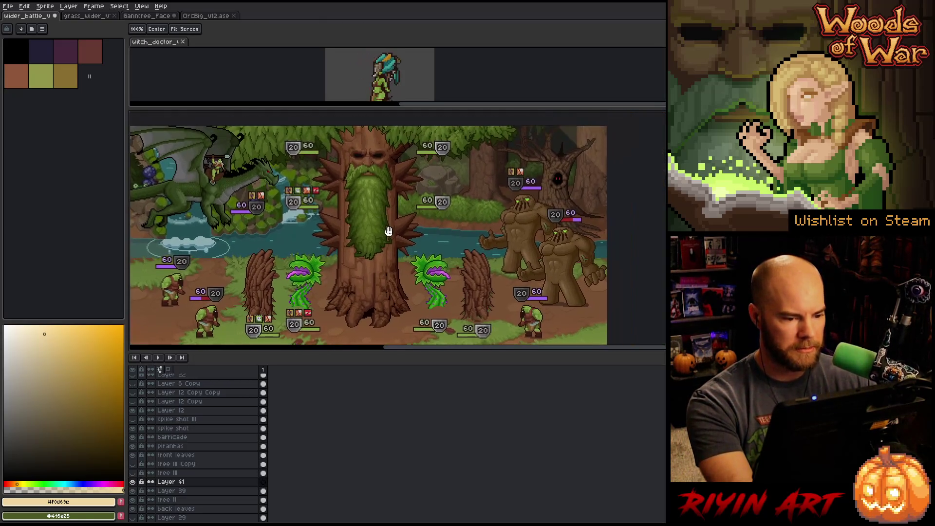
double_click(222, 483)
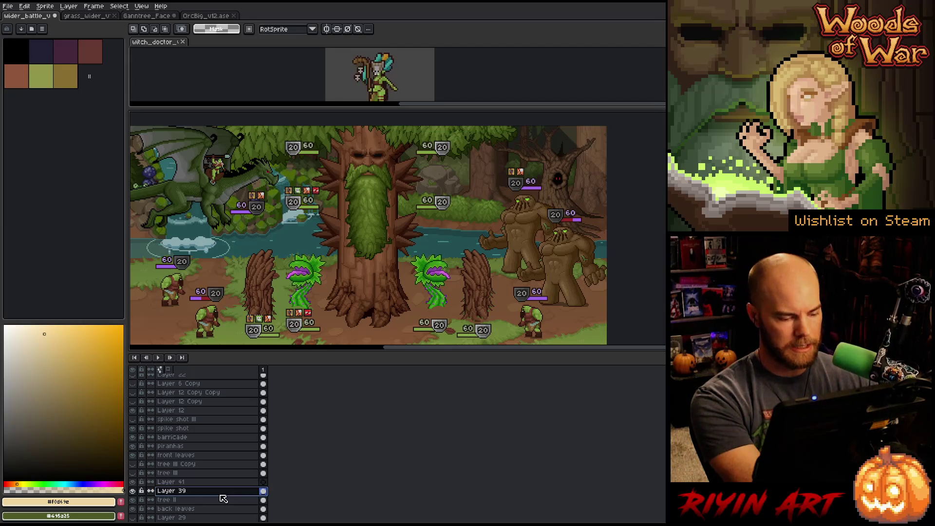
key(Return)
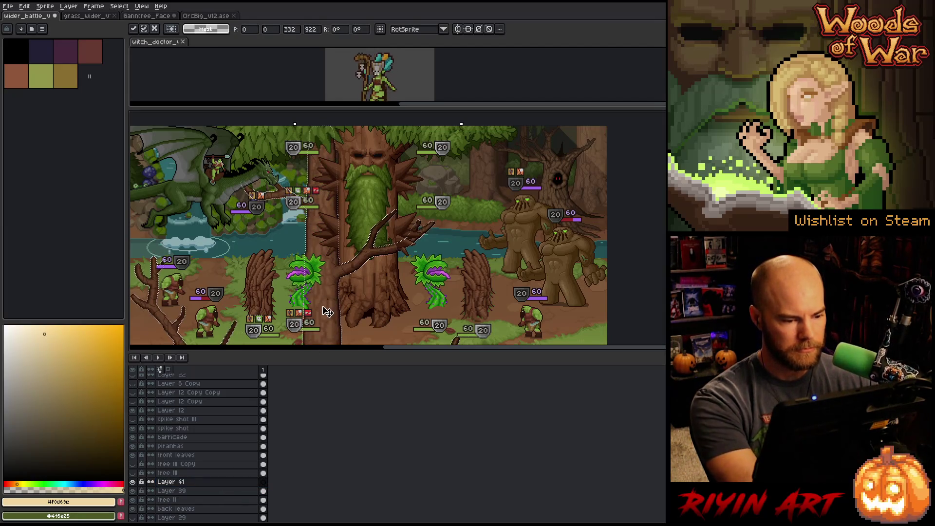
Step: Paste the tree onto Layer 41, position it over the face tree, and compare by toggling
key(ctrl+v)
mouse_move(378, 306)
mouse_down()
mouse_move(371, 317)
mouse_move(368, 181)
mouse_up()
drag(364, 273, 370, 286)
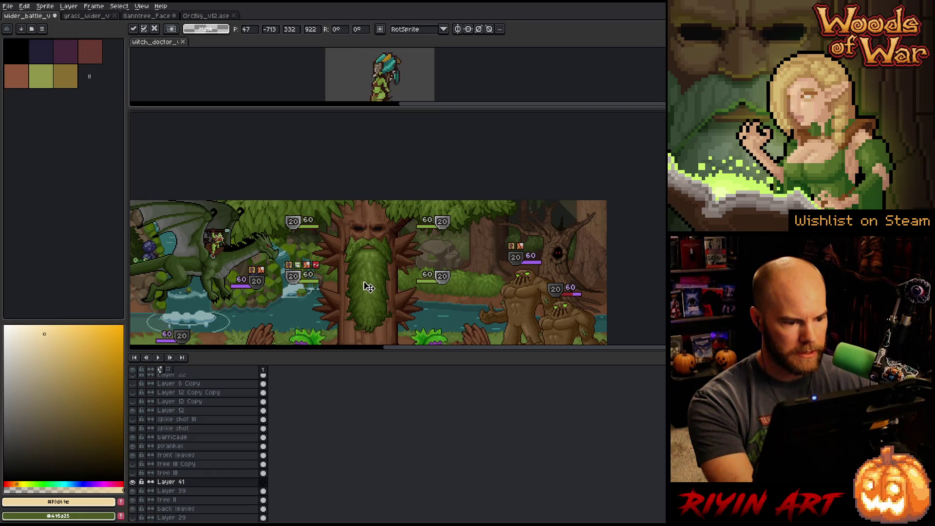
click(133, 482)
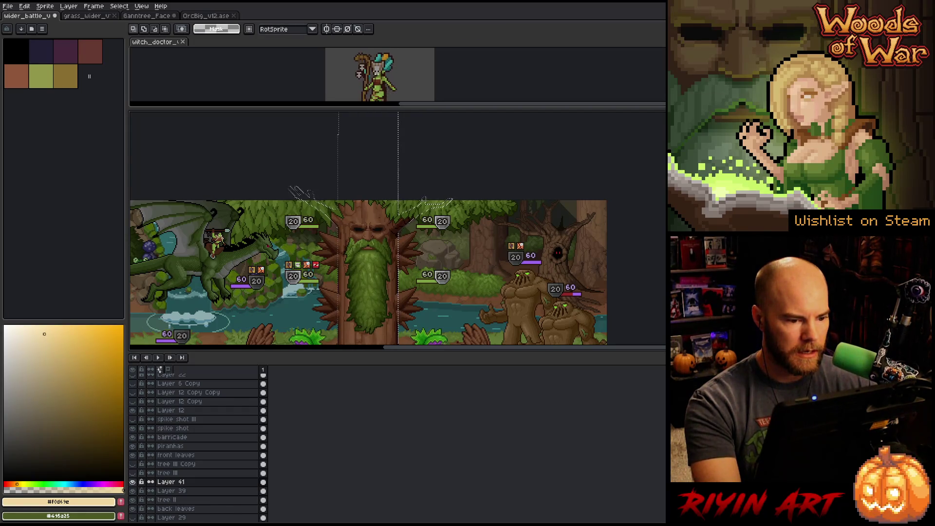
click(133, 481)
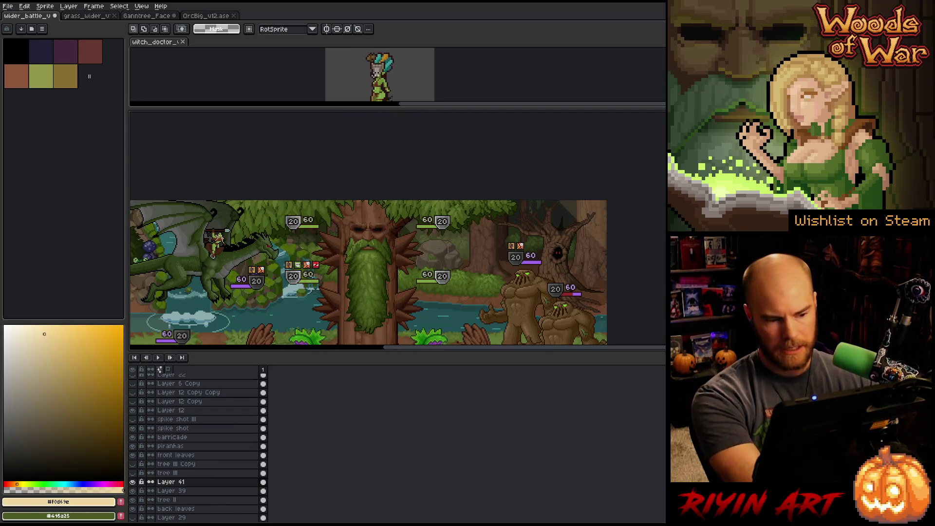
Step: Select two sections of the tree trunk and nudge them up two pixels
scroll(327, 276, down, 4)
scroll(327, 277, up, 4)
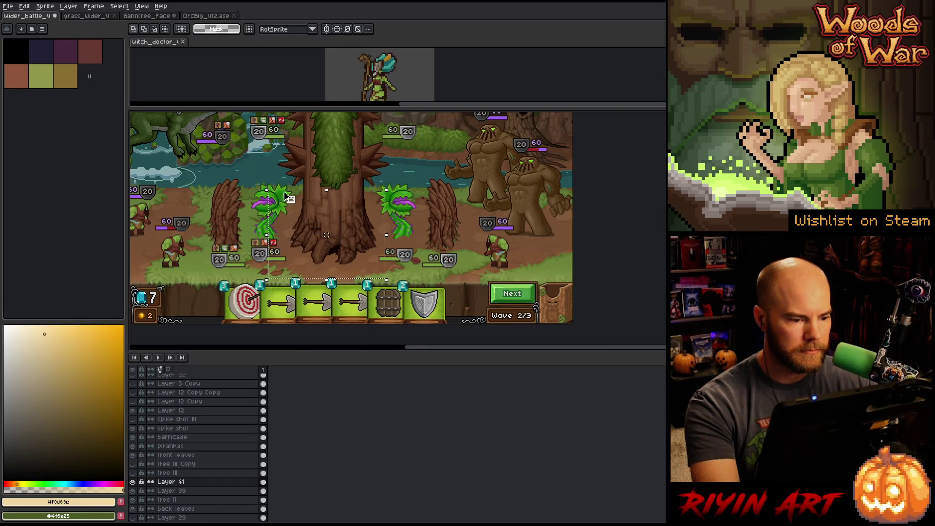
scroll(311, 210, up, 2)
mouse_move(544, 173)
mouse_down()
mouse_move(230, 208)
mouse_move(174, 231)
mouse_up()
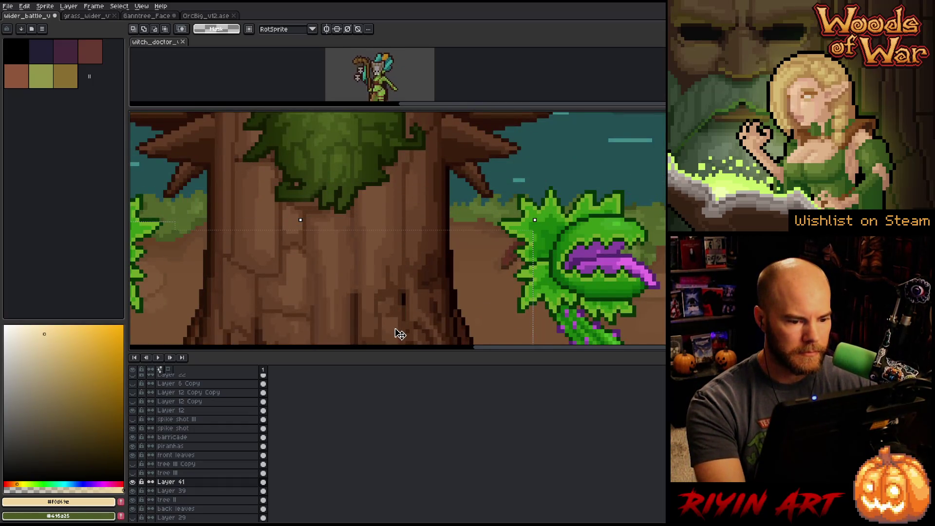
drag(470, 249, 406, 226)
key(Up)
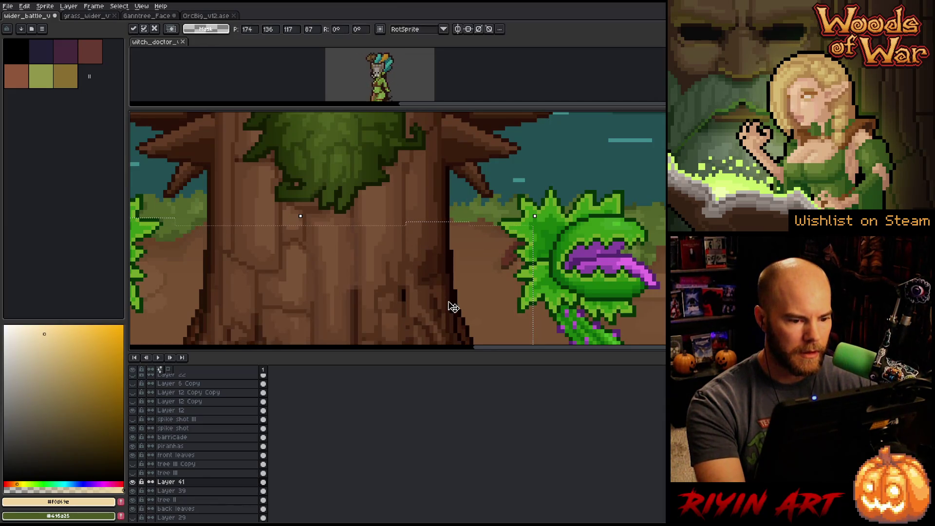
scroll(445, 303, down, 1)
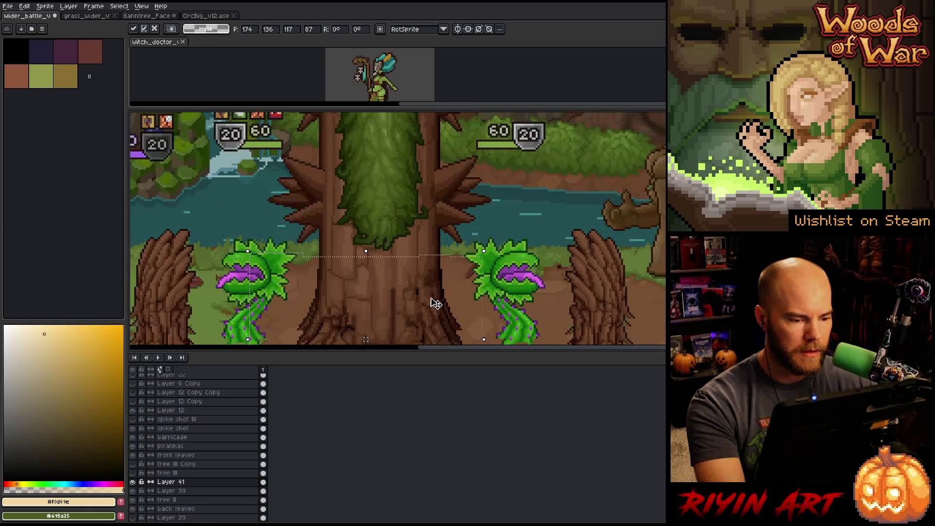
key(Up)
key(Up)
key(Up)
Step: Raise another trunk strip about three pixels and commit the moved pixels
drag(425, 242, 345, 264)
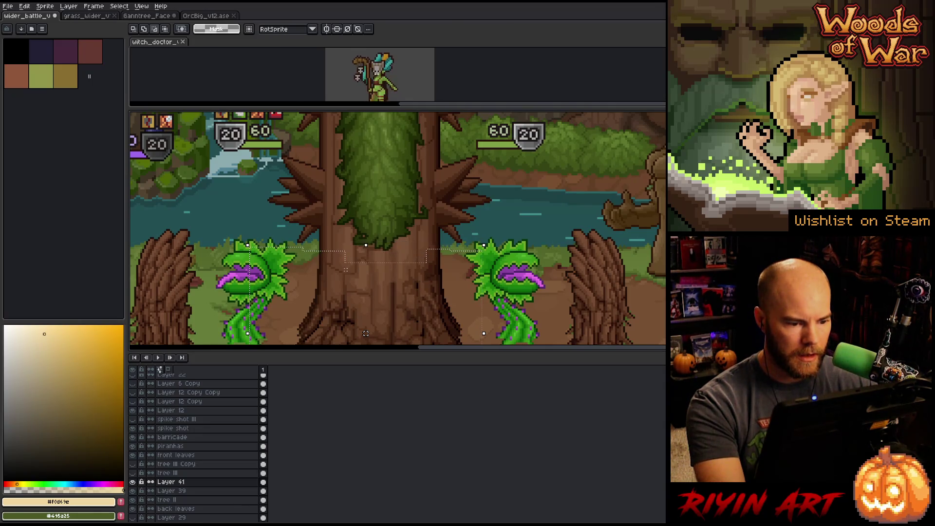
key(Up)
key(Up)
key(Up)
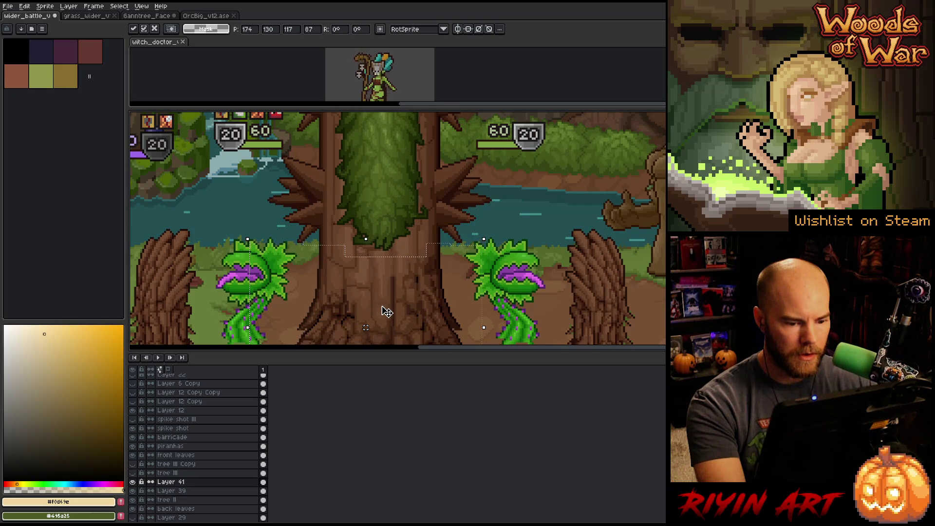
key(ctrl+d)
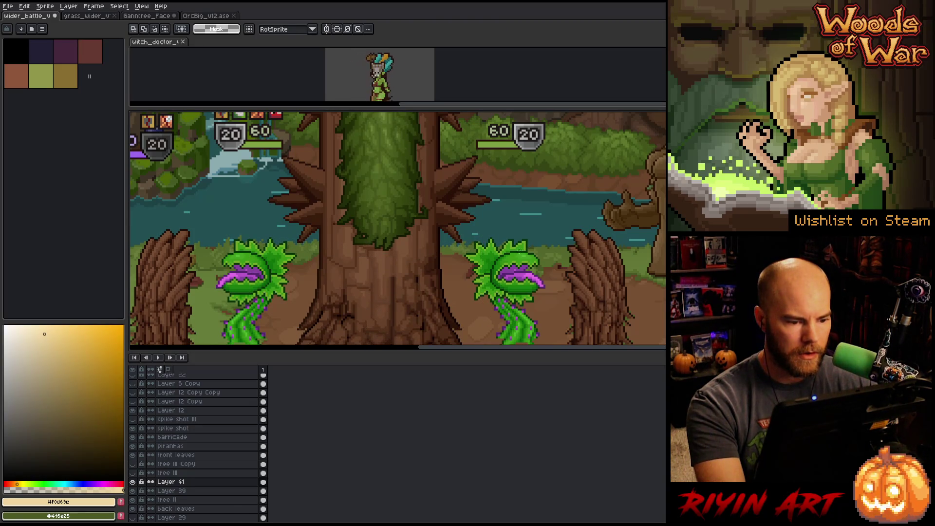
scroll(482, 270, down, 2)
mouse_move(482, 269)
mouse_down()
mouse_move(402, 282)
mouse_move(414, 283)
mouse_up()
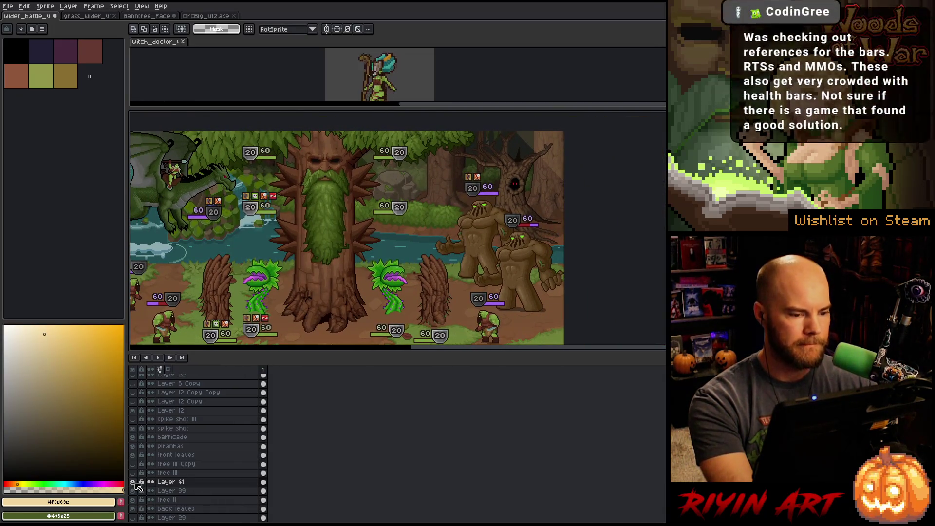
Step: Centre the tree boss in view and give the canvas more room above the timeline
key(Tab)
scroll(304, 388, up, 1)
drag(303, 387, 361, 382)
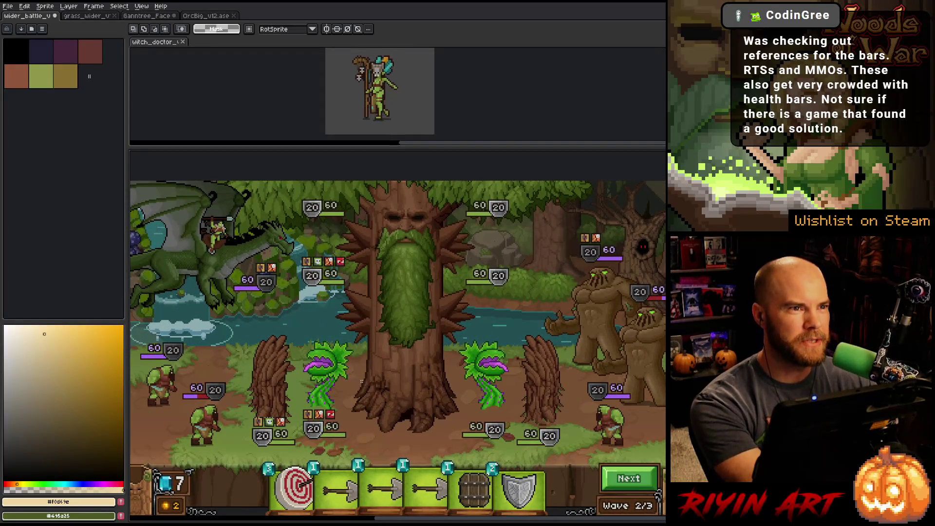
key(Tab)
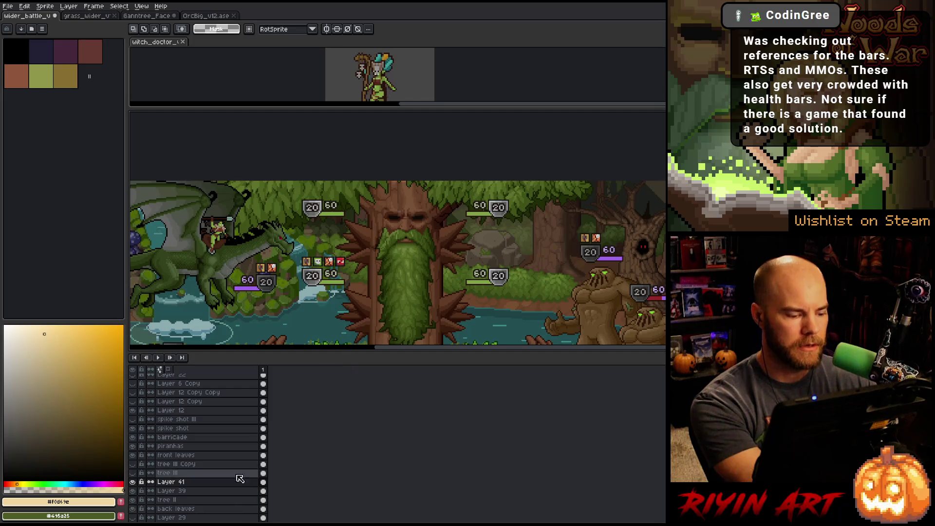
drag(323, 351, 335, 489)
scroll(311, 507, up, 5)
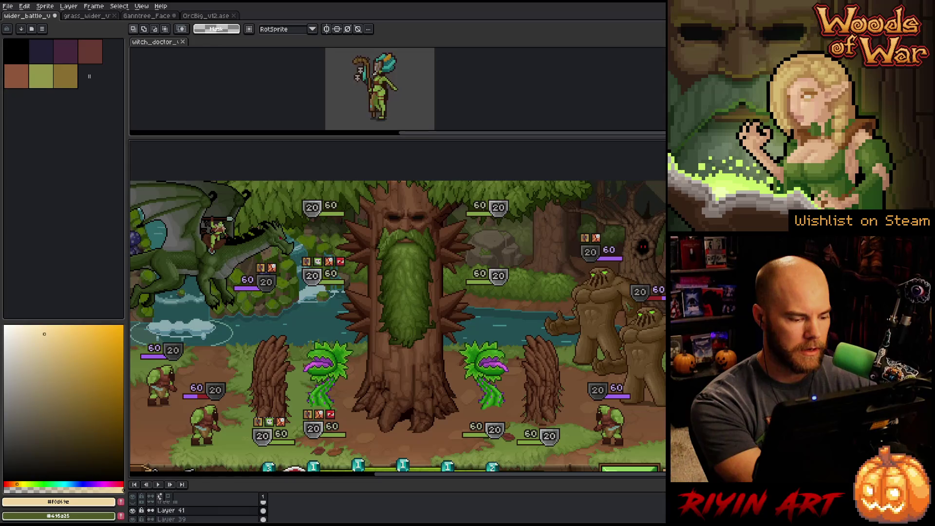
Step: Flick Layer 41 on and off to compare the tree's new face
click(135, 510)
click(134, 510)
click(134, 510)
click(135, 510)
click(134, 510)
click(134, 510)
click(135, 510)
click(135, 510)
click(134, 510)
click(135, 510)
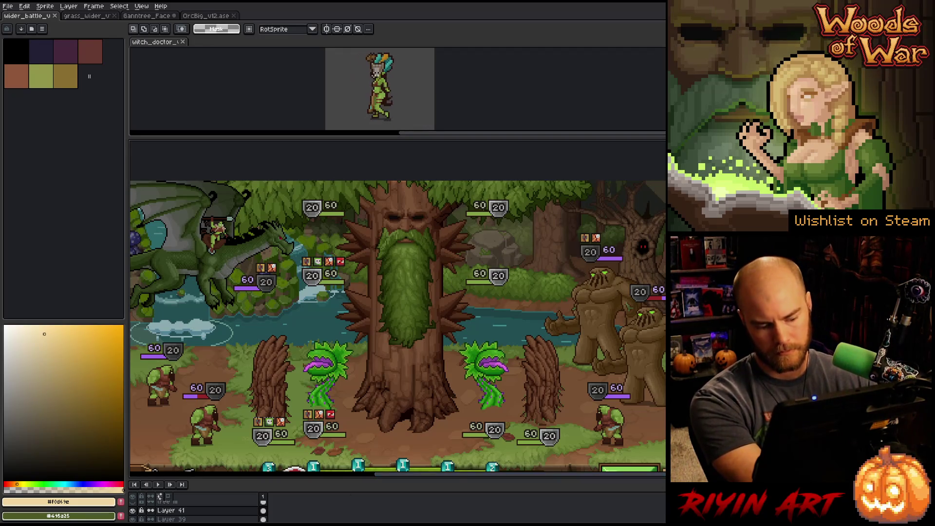
Step: Hide the timeline and remaining panels, then pan to show the whole game screenshot
key(Tab)
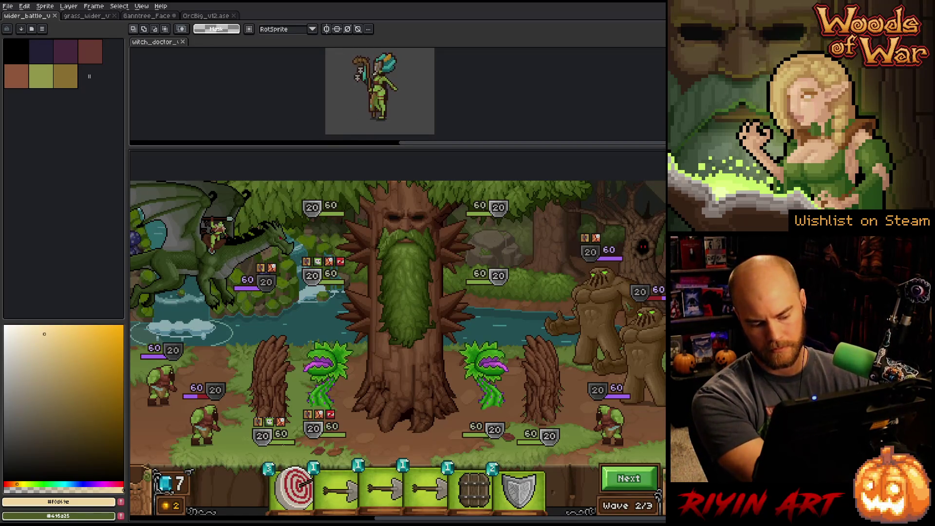
key(ctrl+f)
mouse_move(306, 420)
mouse_down()
mouse_move(230, 400)
mouse_move(244, 400)
mouse_up()
key(m)
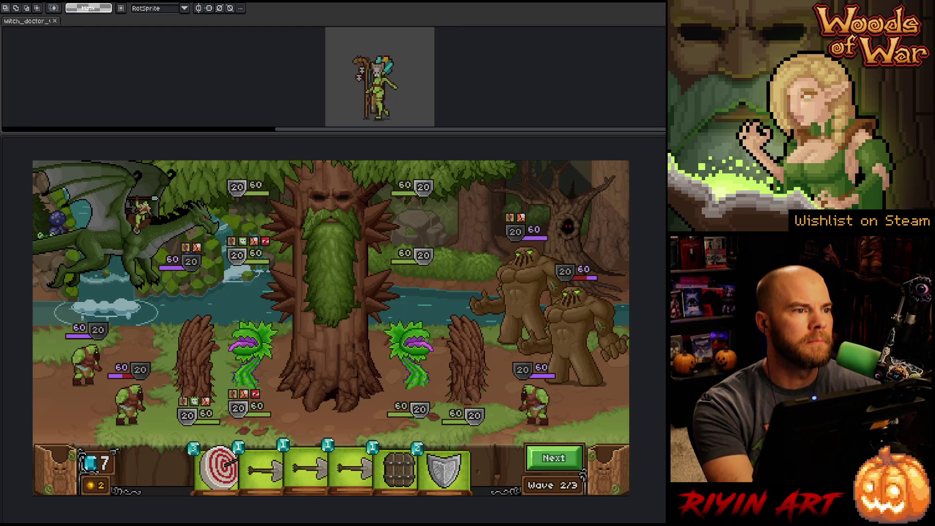
key(alt+Tab)
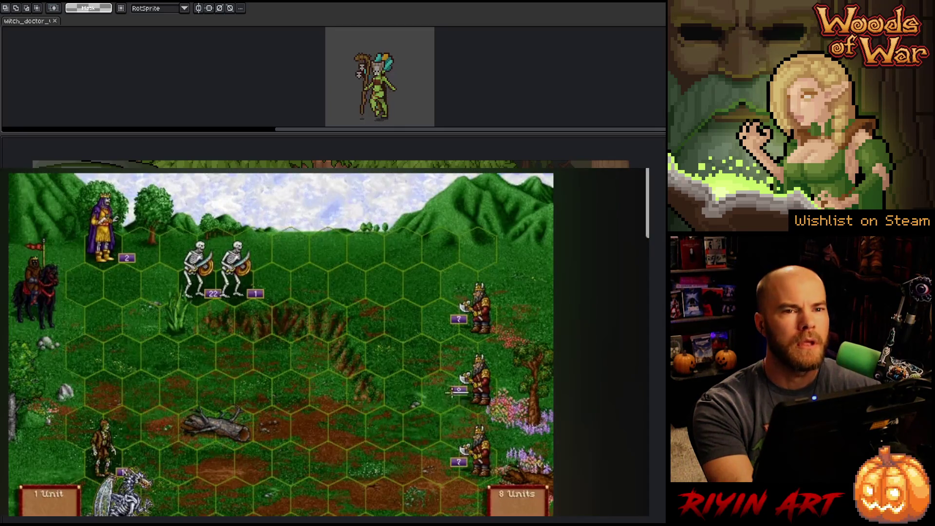
key(space)
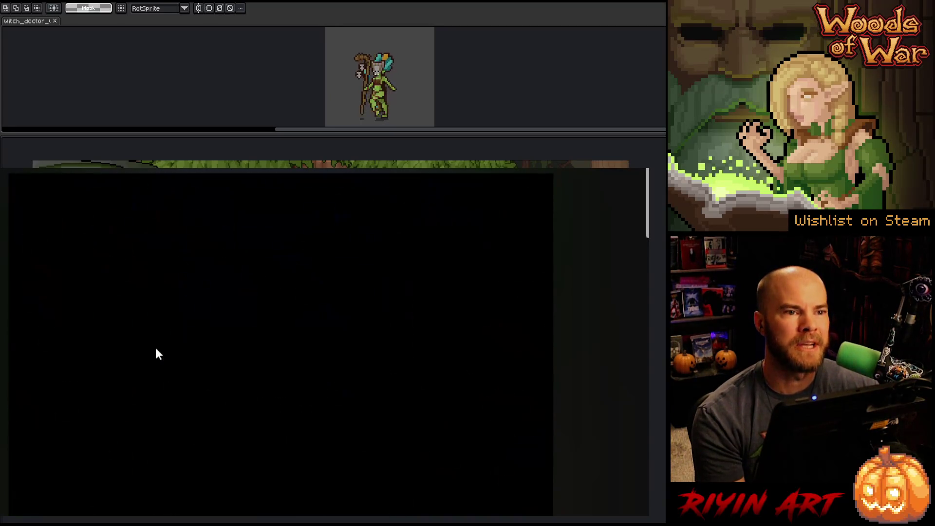
click(180, 387)
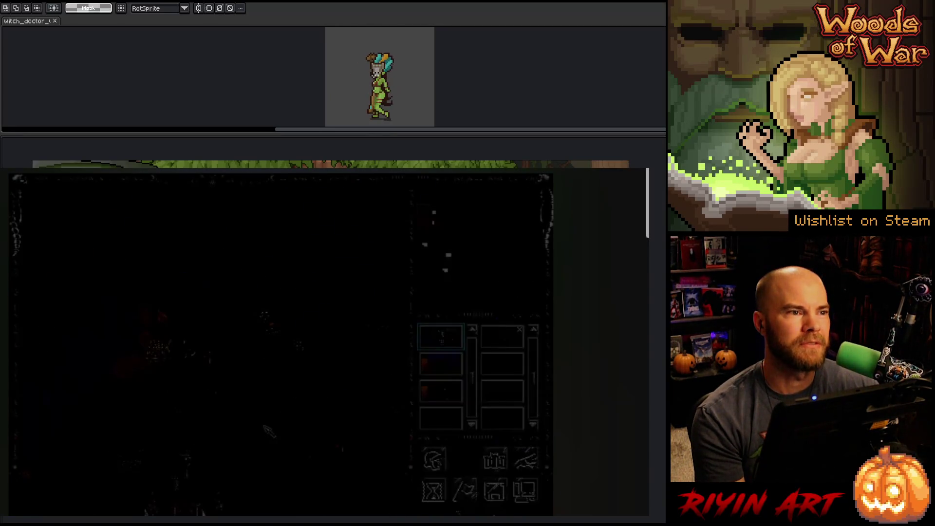